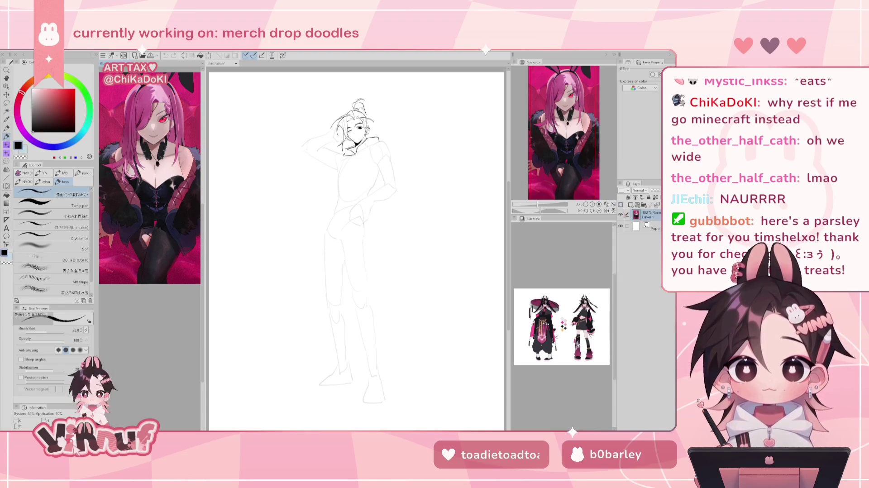
Ink the closed winking-eye line, undoing the first short stroke and redrawing it longer
scroll(357, 249, up, 5)
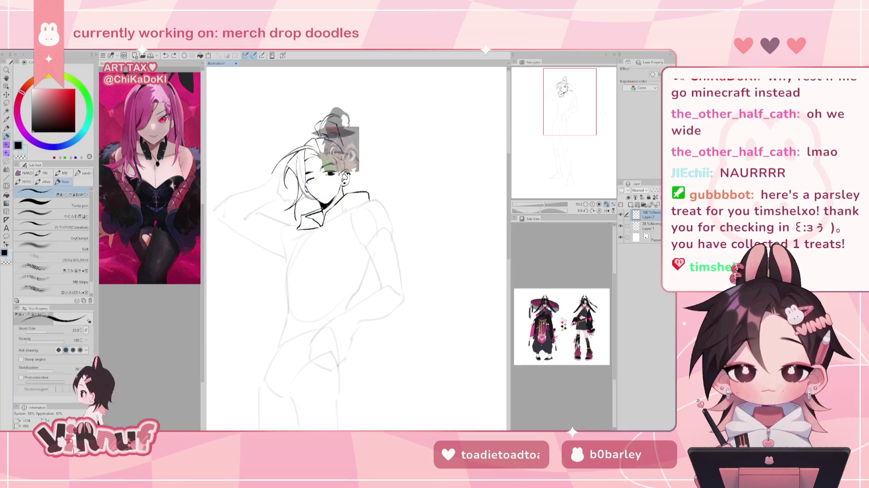
drag(306, 180, 313, 180)
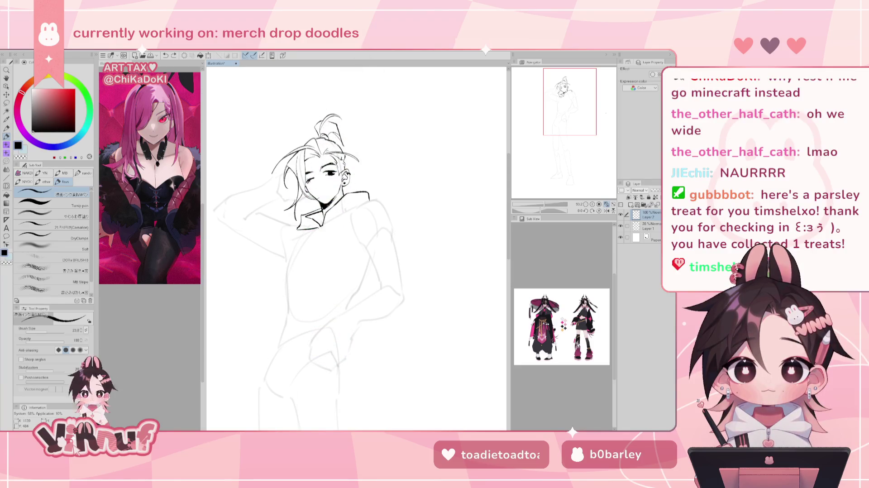
key(ctrl+z)
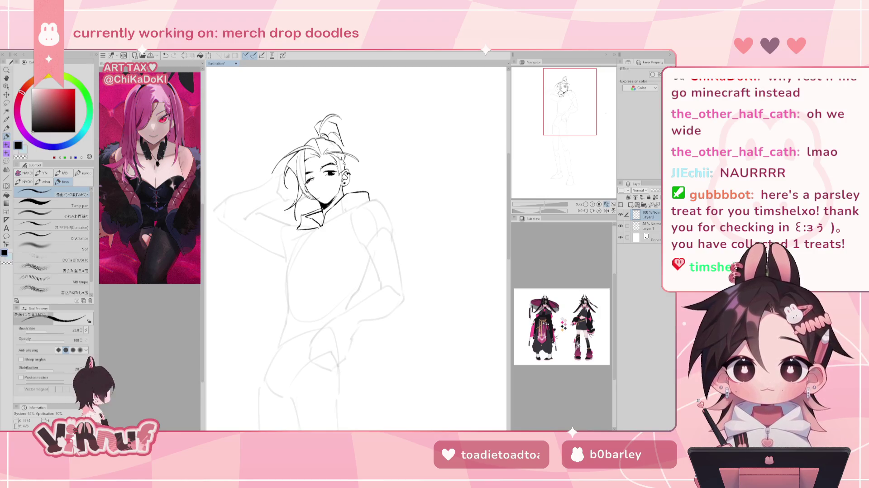
drag(307, 182, 336, 177)
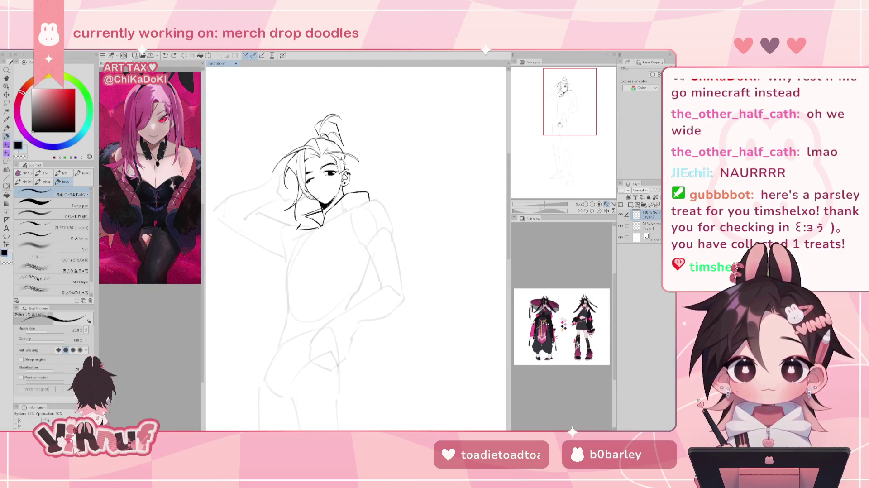
scroll(565, 113, up, 3)
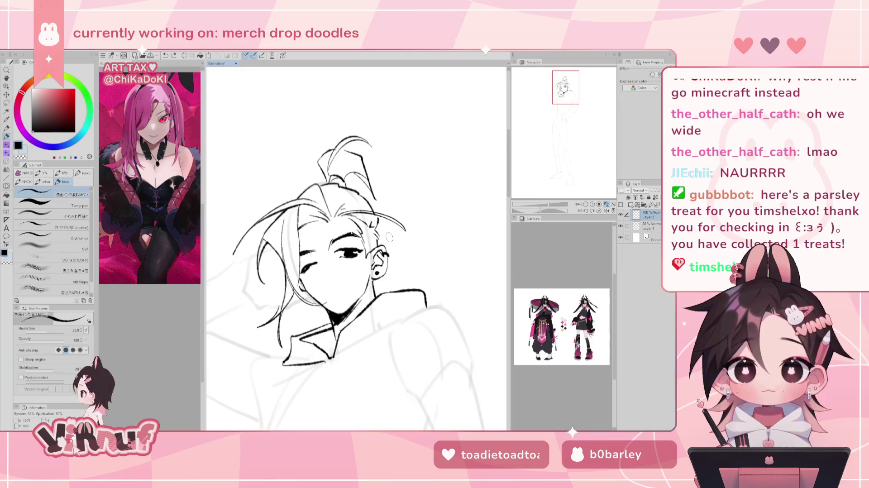
Adjust the ink around the winking eye and erase a stray line over the eyebrow
drag(311, 266, 322, 256)
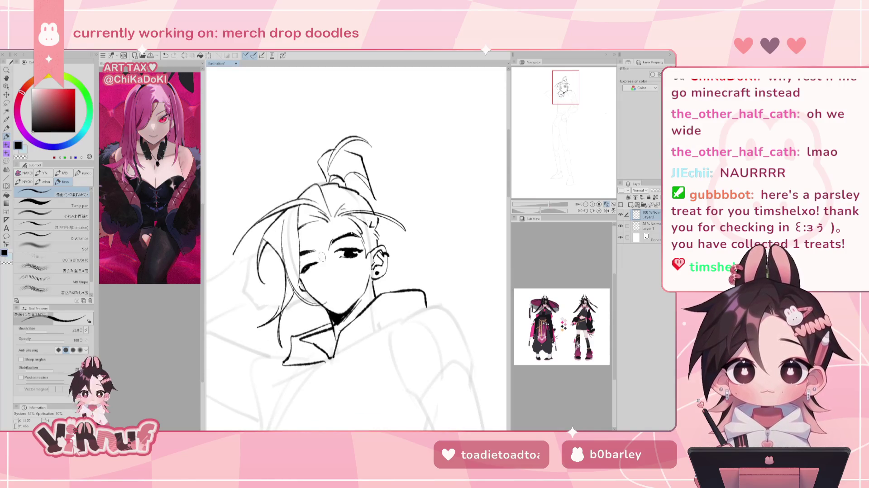
key(e)
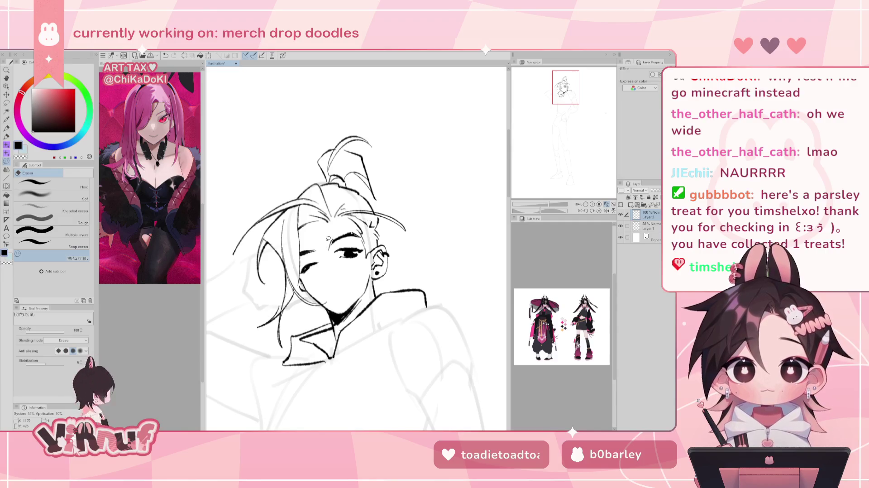
key(p)
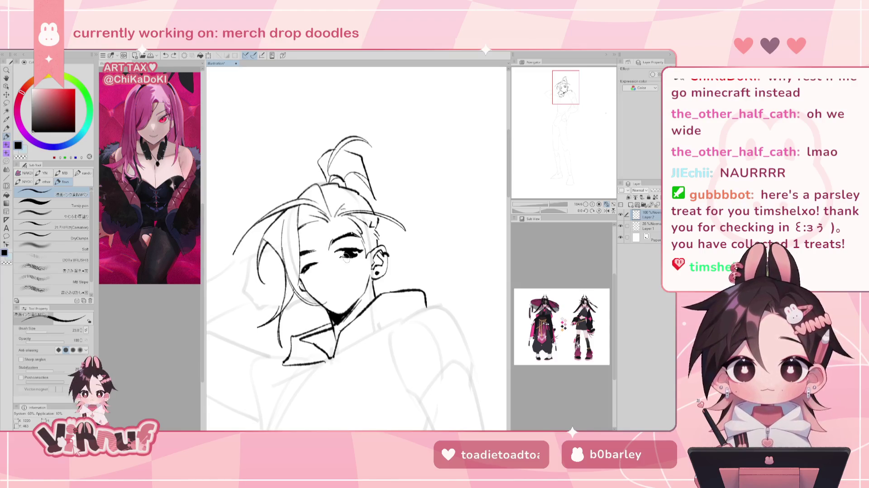
key(e)
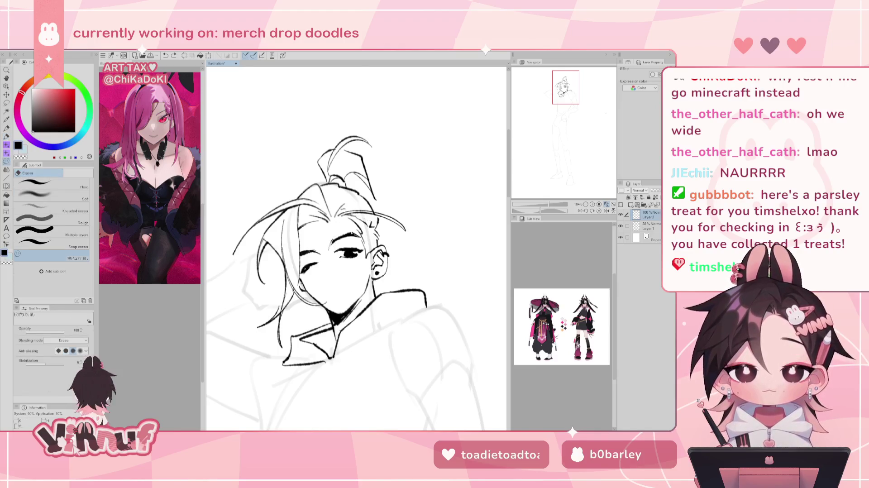
drag(331, 246, 332, 243)
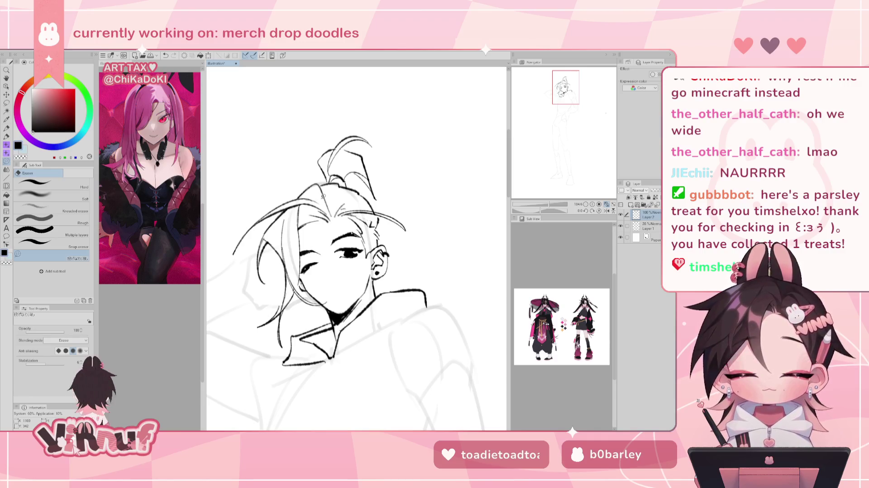
key(p)
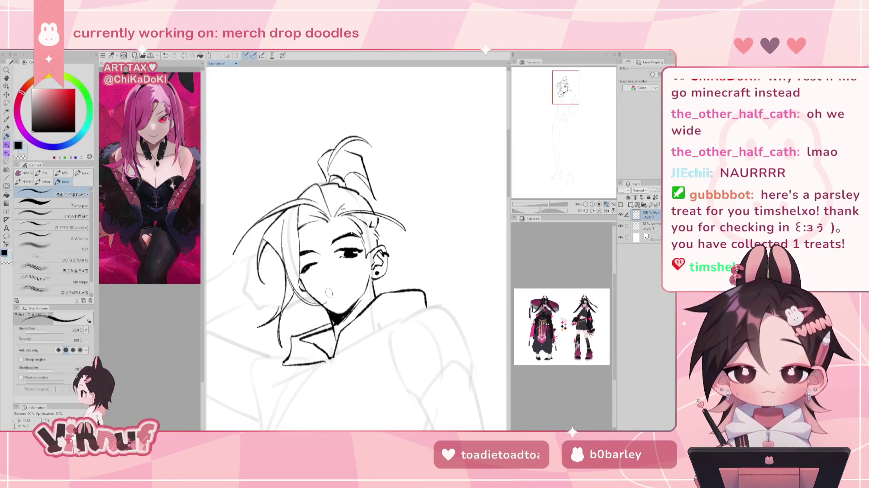
Ink the small mouth and a short nose line, redoing strokes that miss
drag(326, 279, 331, 283)
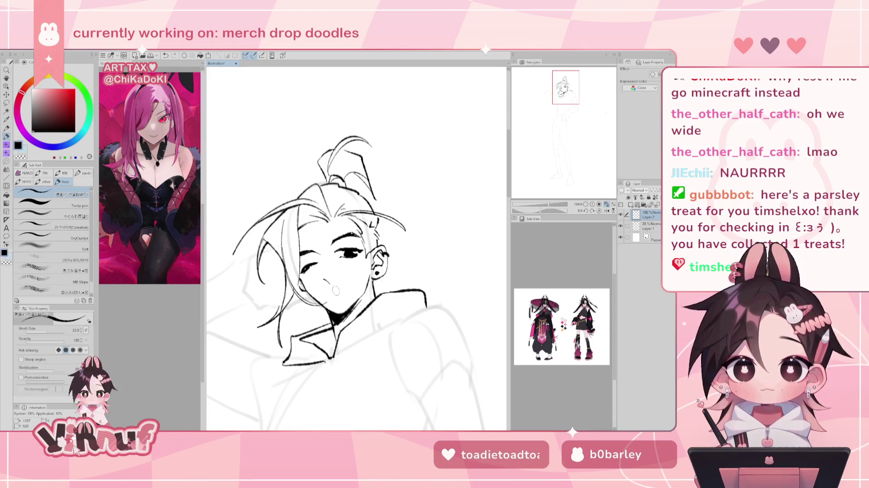
key(ctrl+z)
drag(327, 280, 335, 281)
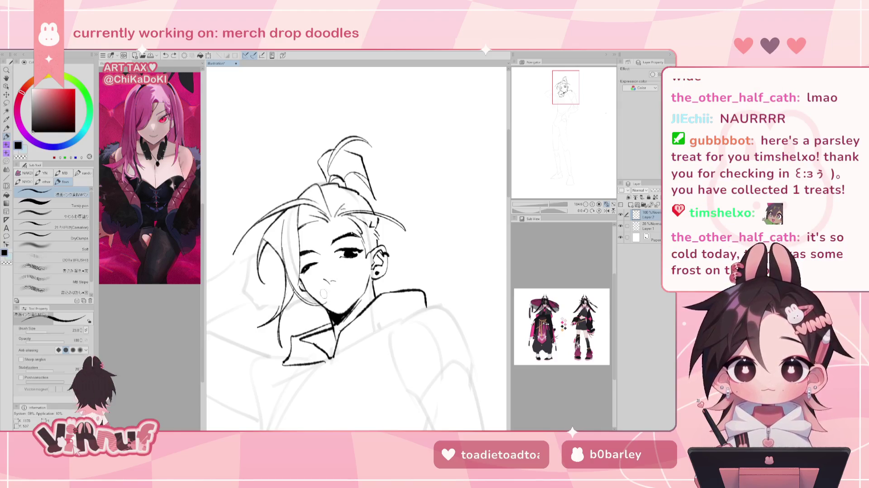
drag(322, 295, 330, 280)
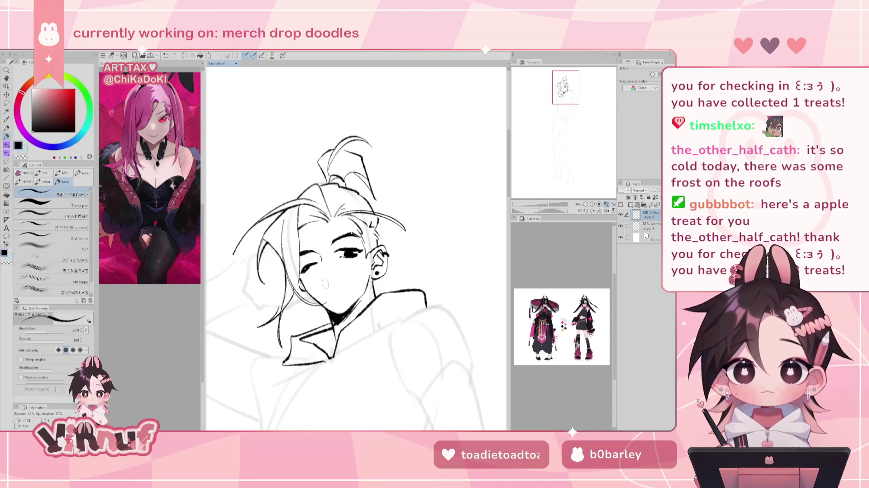
drag(320, 272, 330, 283)
key(ctrl+z)
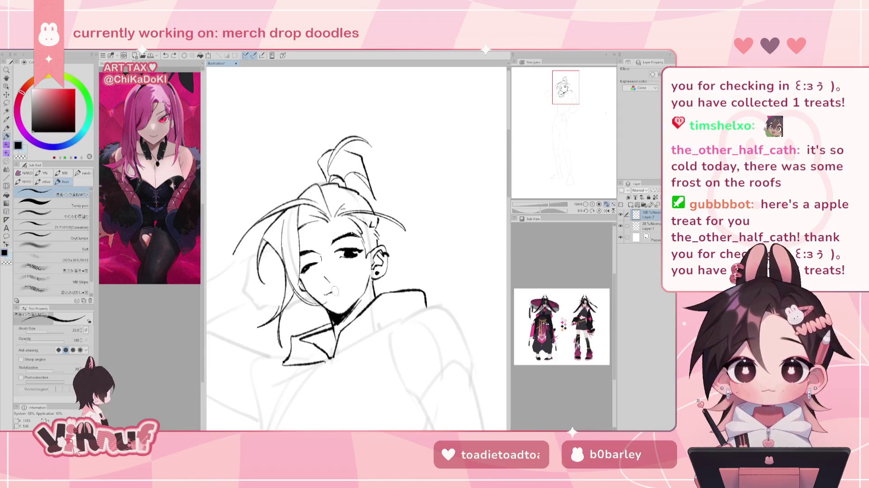
Extend the mouth line to the right and pan down toward the hoodie collar
key(ctrl+z)
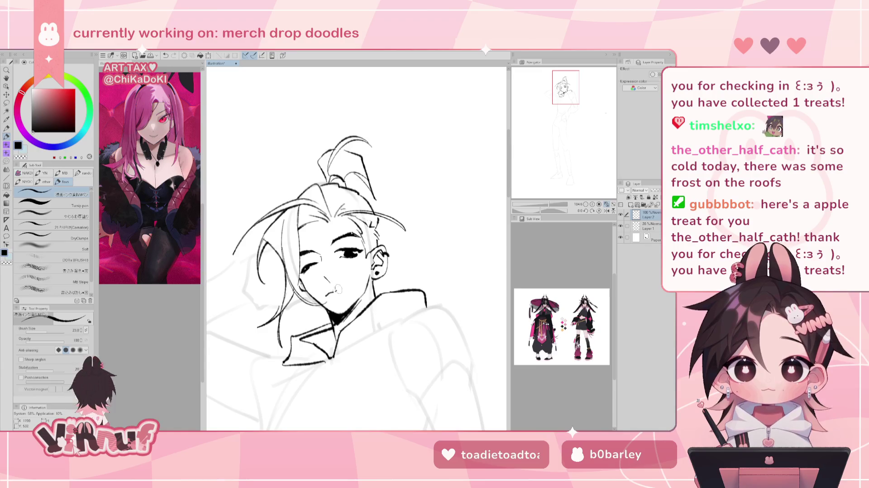
drag(336, 292, 351, 291)
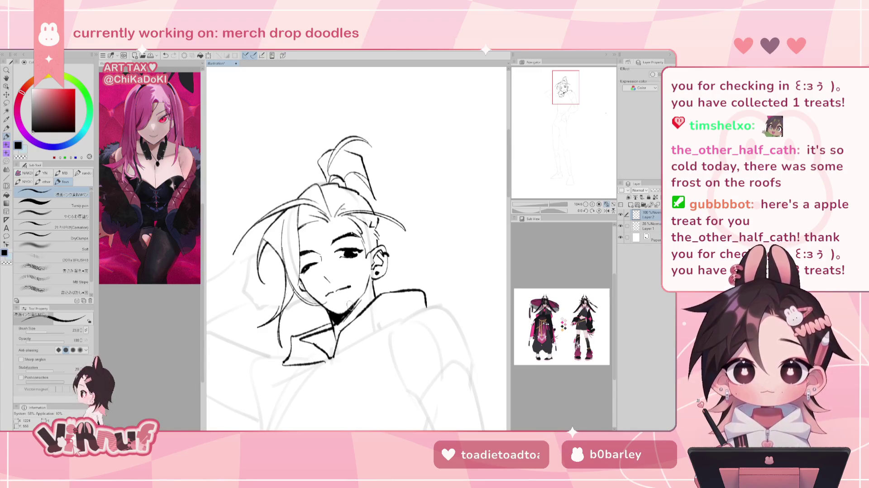
key(e)
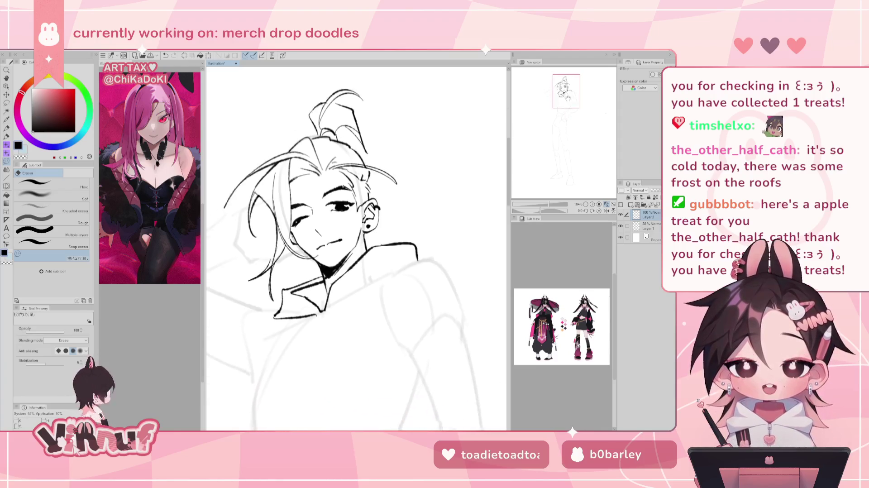
drag(570, 121, 568, 98)
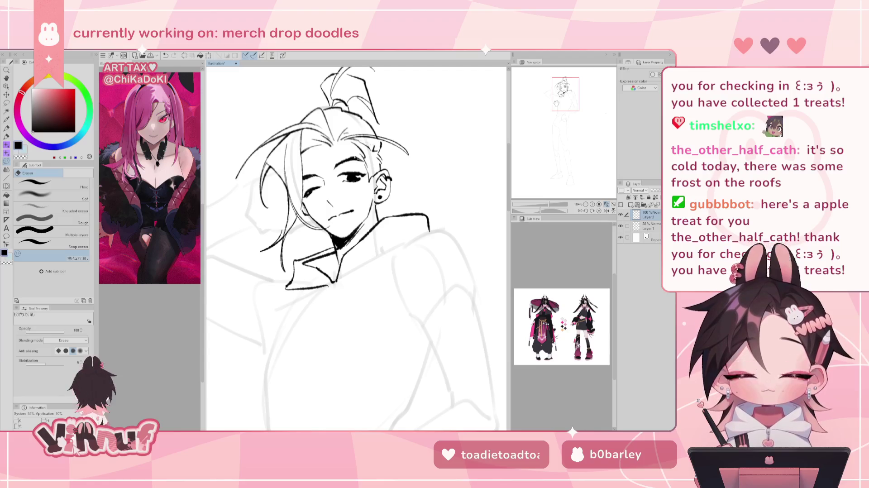
key(m)
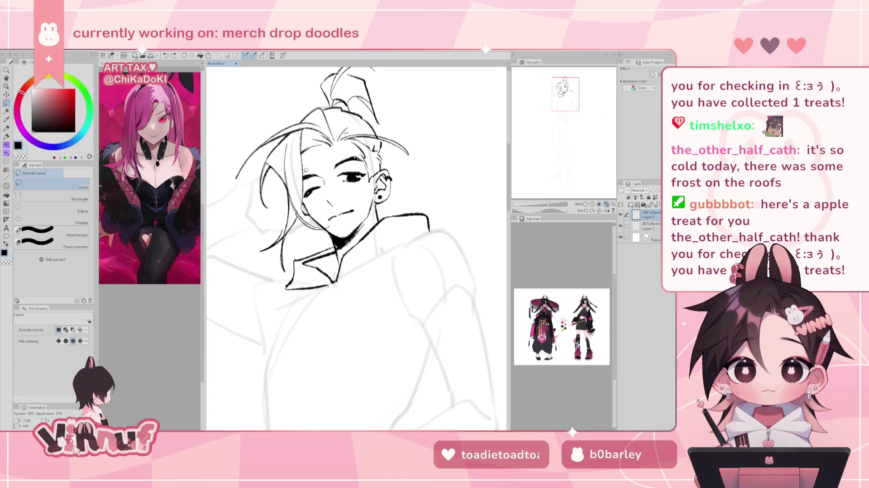
Lasso the face and Liquify the eye and mouth lines into a softer smile with a smaller brush
mouse_move(305, 178)
mouse_down()
mouse_move(327, 220)
mouse_move(351, 223)
mouse_move(368, 181)
mouse_move(360, 152)
mouse_up()
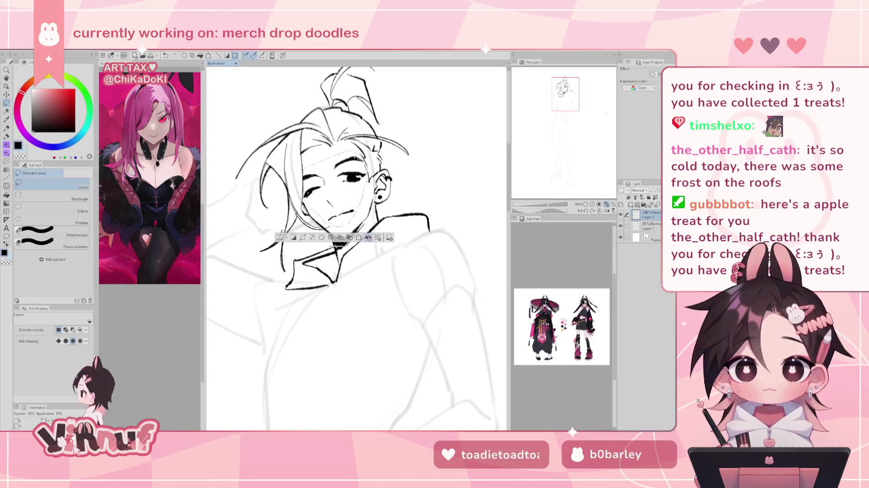
key(j)
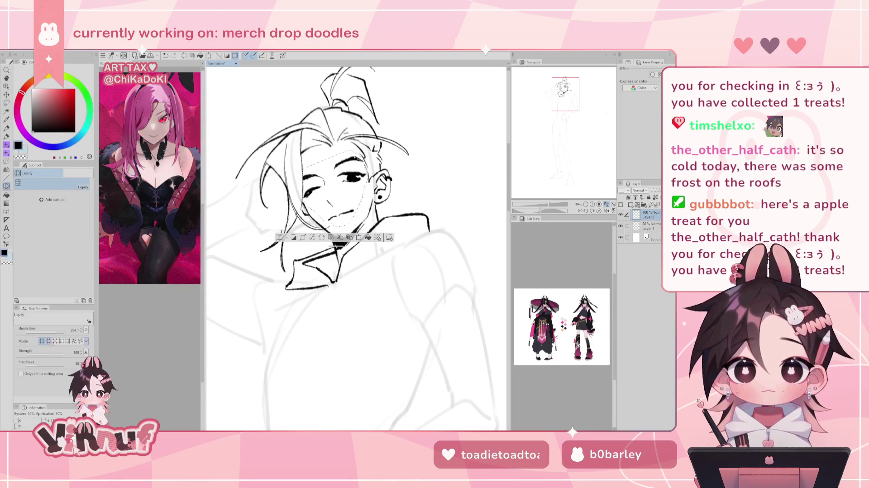
mouse_move(356, 256)
mouse_down()
mouse_move(322, 189)
mouse_move(343, 186)
mouse_up()
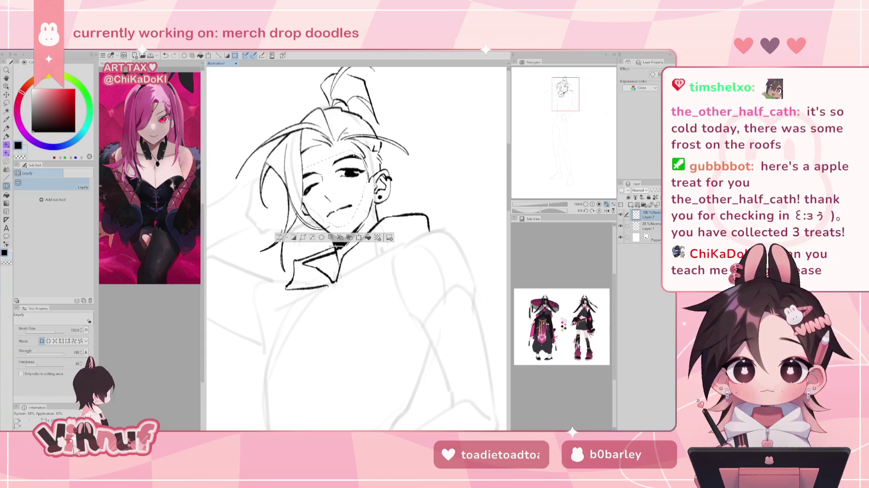
mouse_move(371, 254)
mouse_down()
mouse_move(356, 256)
mouse_move(366, 256)
mouse_up()
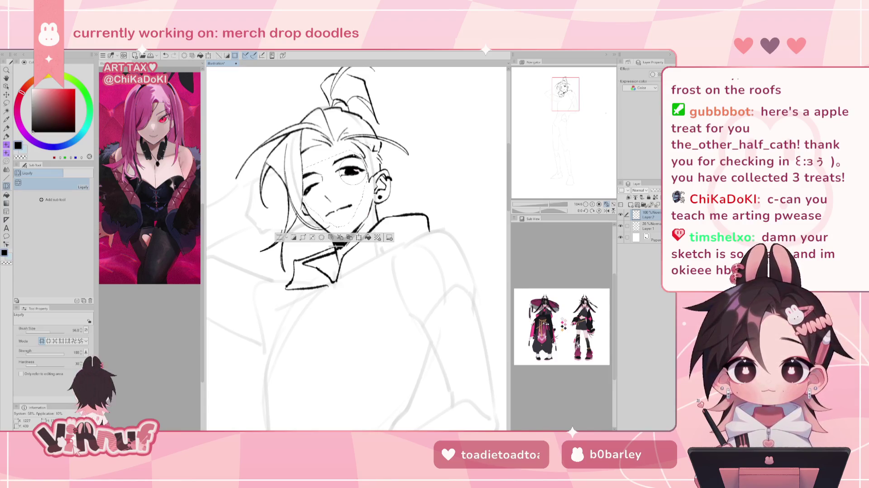
key(ctrl+d)
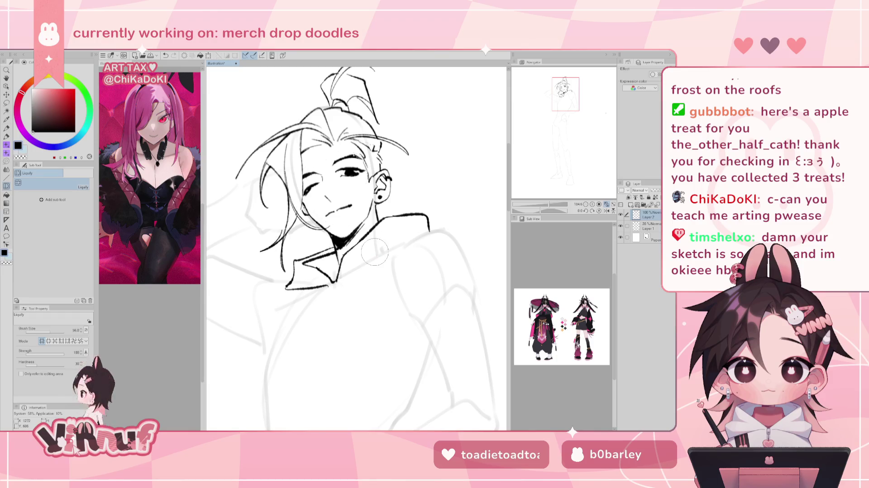
key(ctrl+minus)
Recentre the view on the head and undo two erasures near the eye
scroll(345, 272, up, 3)
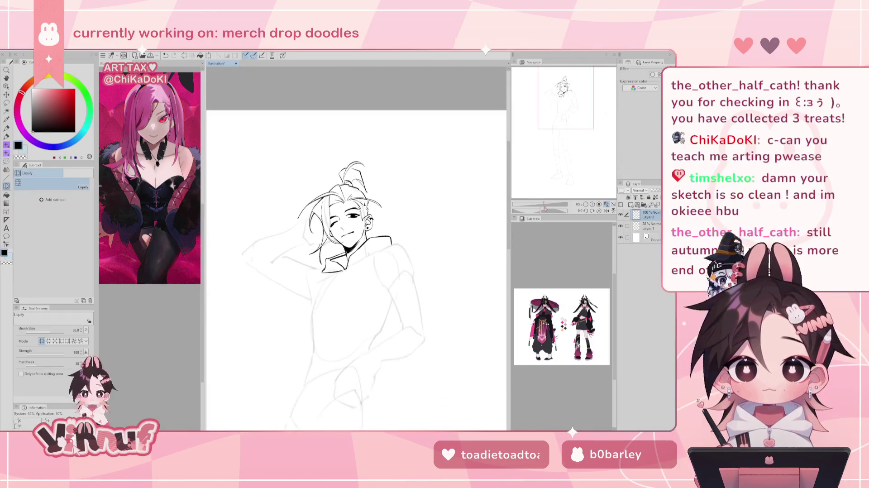
drag(560, 128, 563, 130)
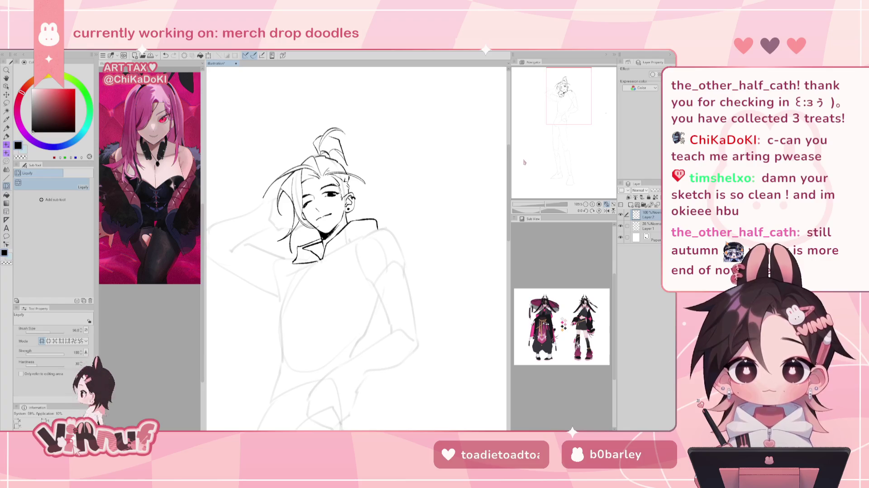
key(e)
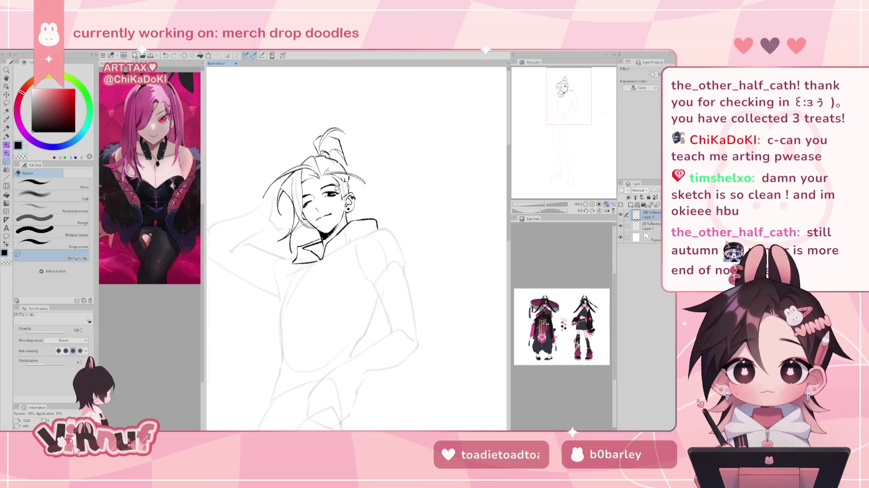
key(ctrl+z)
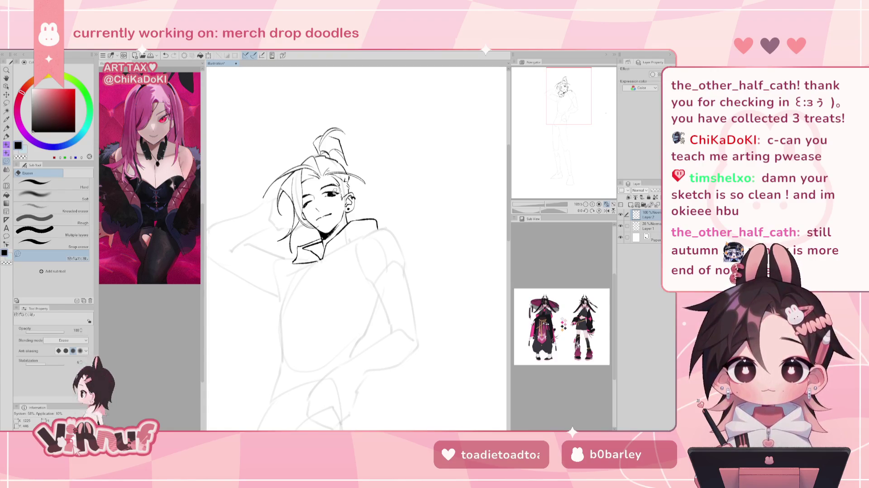
key(ctrl+z)
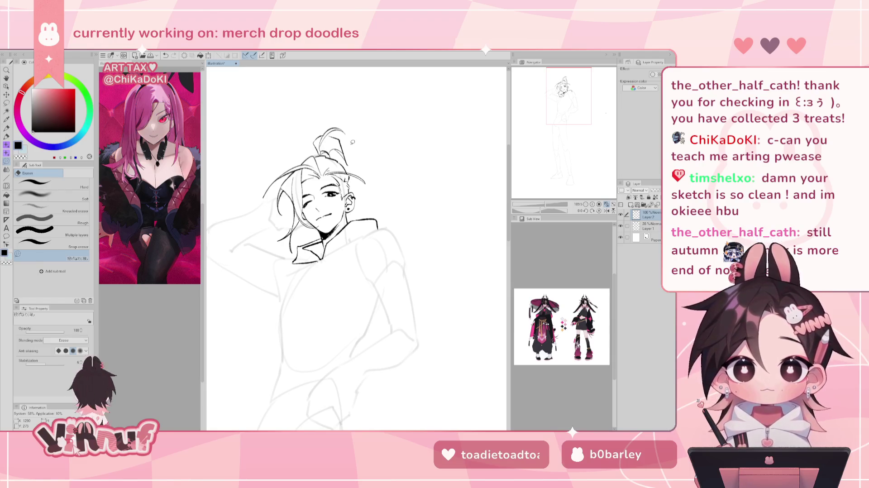
scroll(353, 141, up, 4)
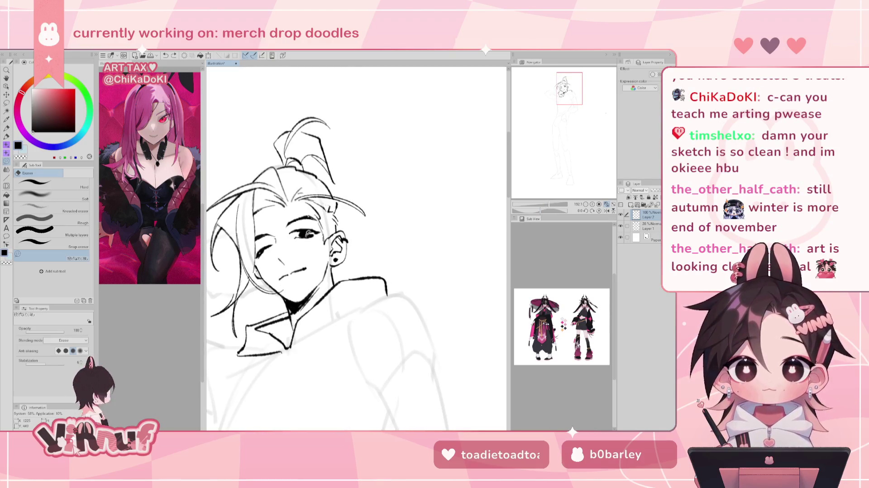
scroll(550, 183, down, 4)
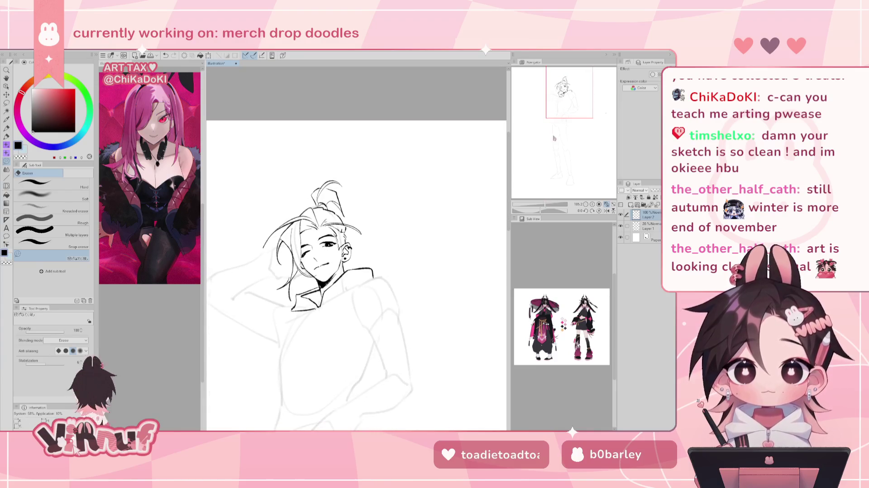
drag(573, 97, 575, 96)
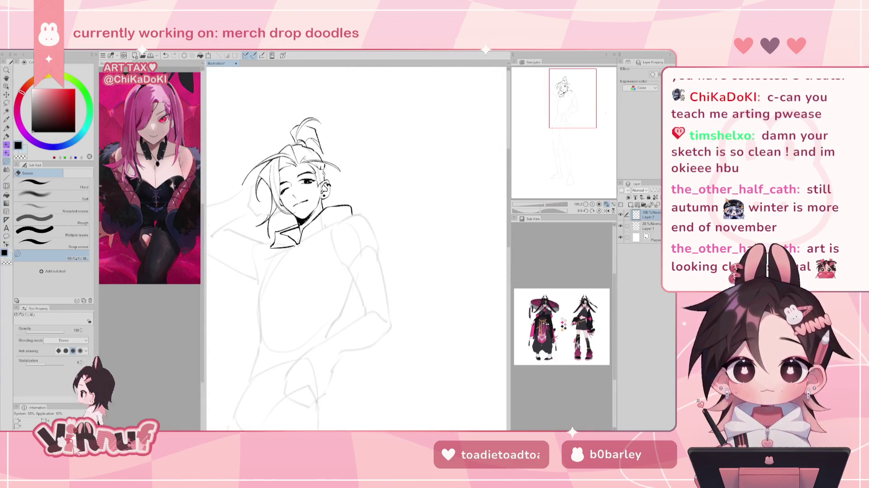
Ink a wavy hair strand beside the ear, retry it, and mirror the canvas to check
key(p)
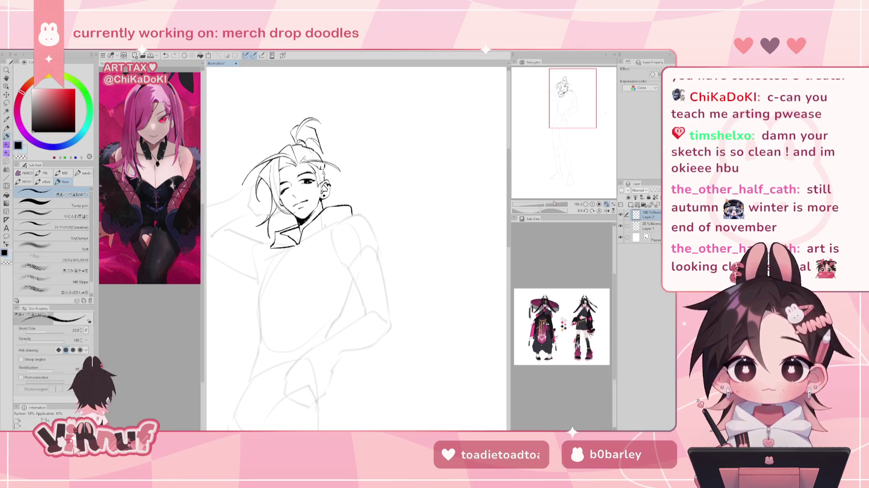
scroll(555, 202, down, 2)
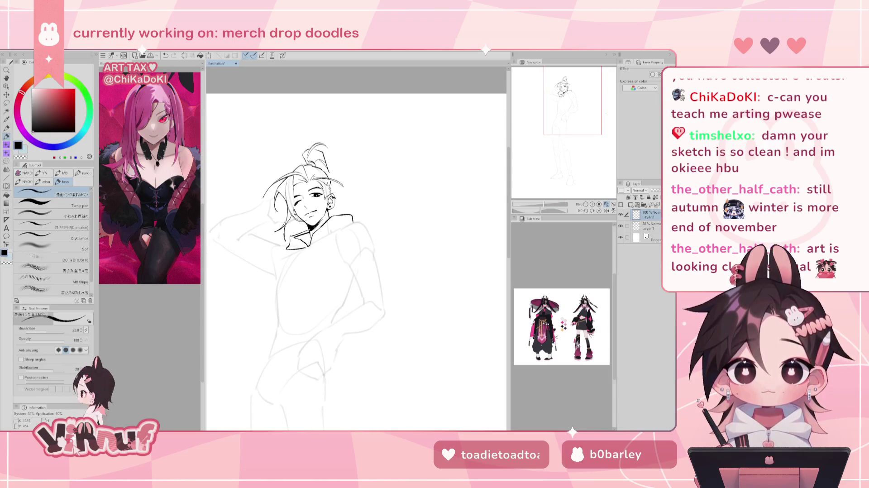
drag(337, 188, 360, 197)
key(ctrl+z)
key(h)
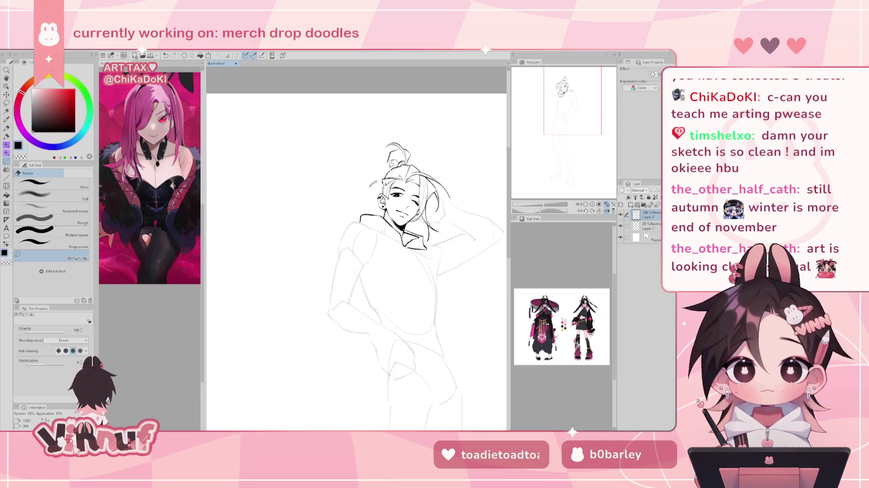
Redraw a short hair strand and mirror the canvas to check it
key(ctrl+z)
drag(395, 159, 391, 172)
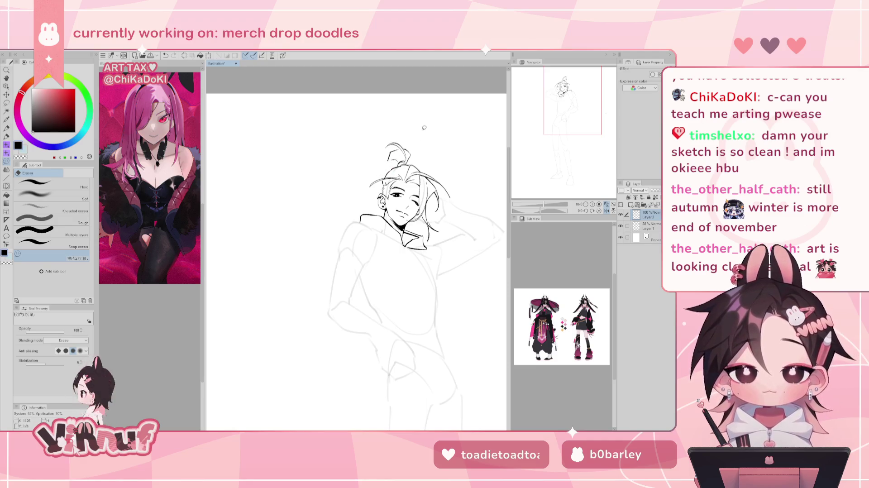
key(h)
key(h)
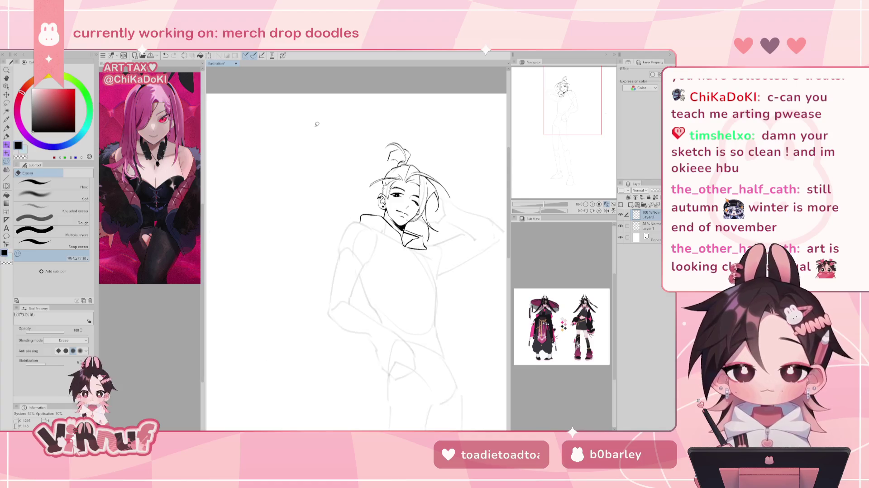
key(p)
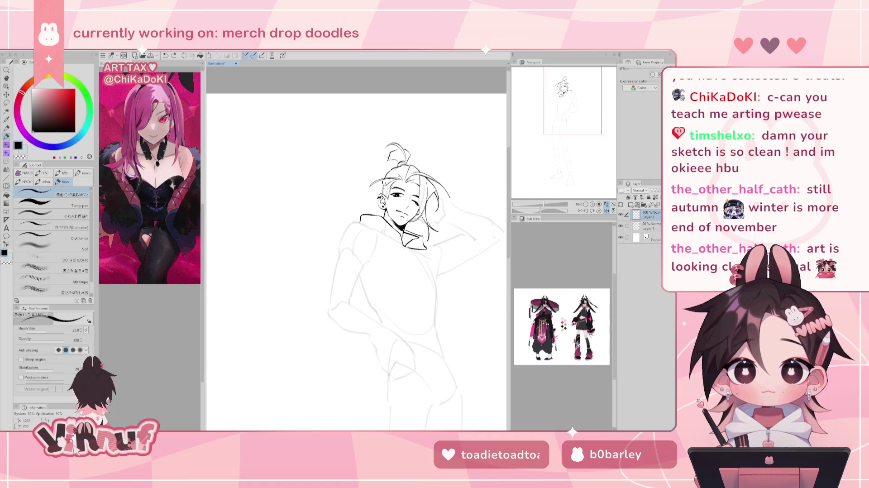
key(e)
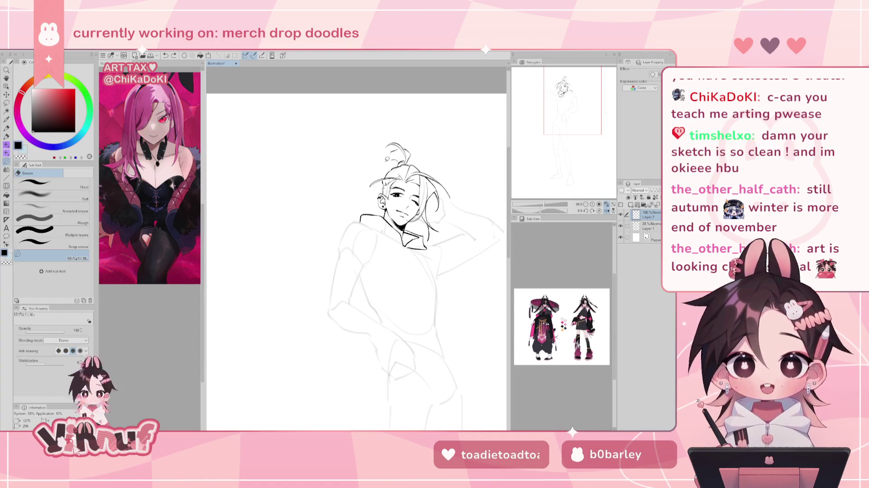
key(p)
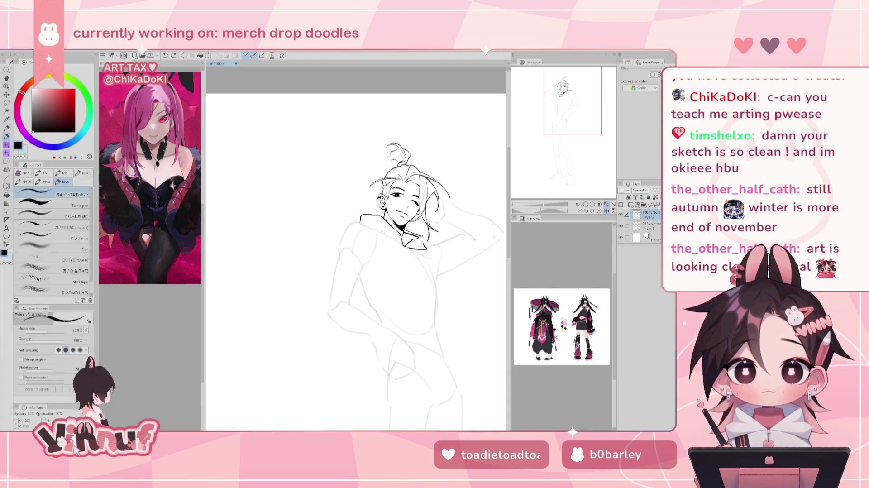
Ink a strand from the hair's right edge and try a long arc from the top, undoing it
key(h)
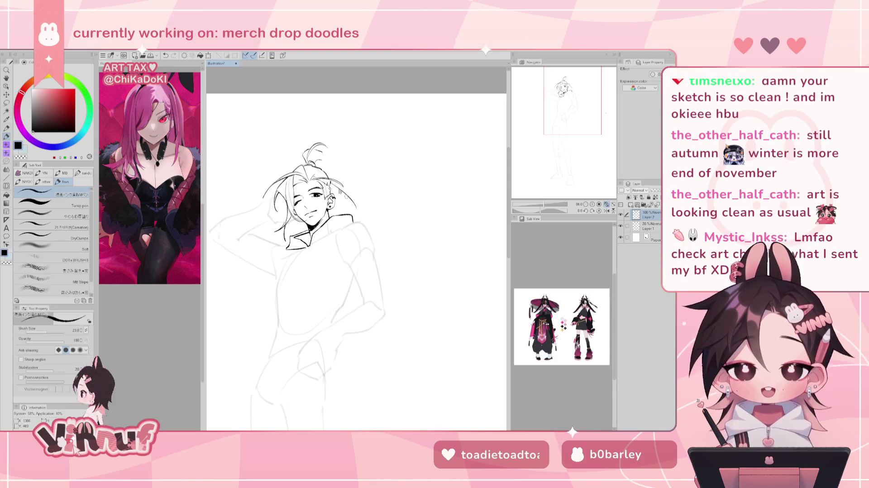
drag(333, 187, 355, 200)
key(h)
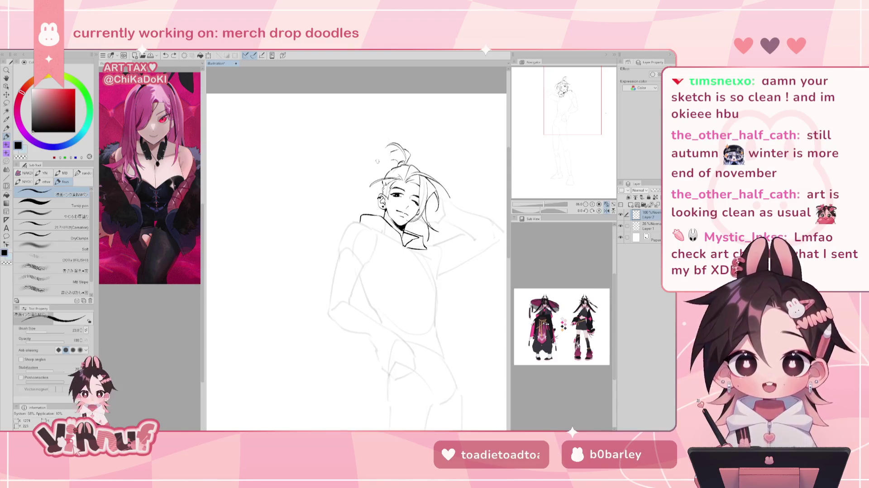
mouse_move(393, 151)
mouse_down()
mouse_move(357, 190)
mouse_move(375, 170)
mouse_move(367, 200)
mouse_up()
key(ctrl+z)
key(ctrl+z)
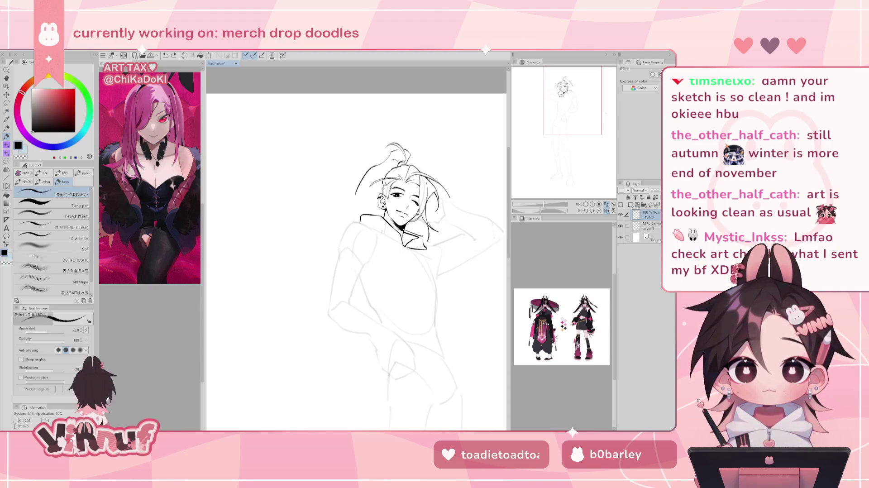
key(ctrl+z)
key(h)
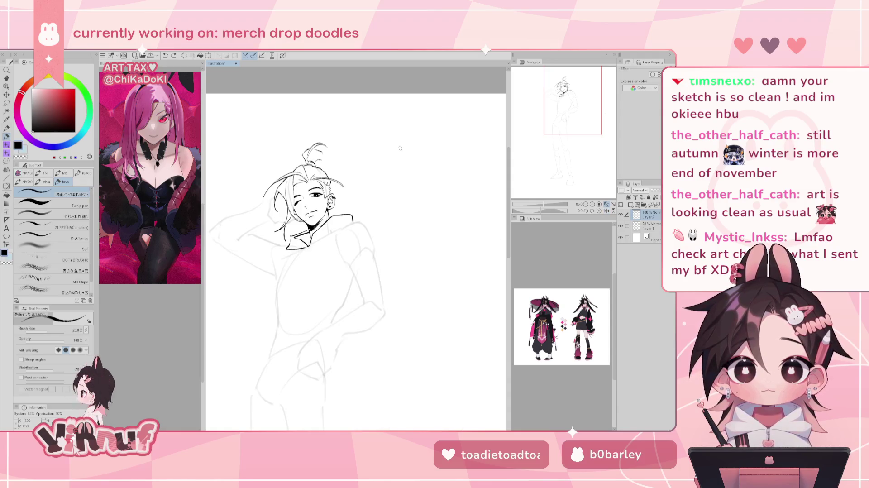
Reposition the view, add a short line to a hair strand, and zoom to 114%
drag(317, 227, 326, 197)
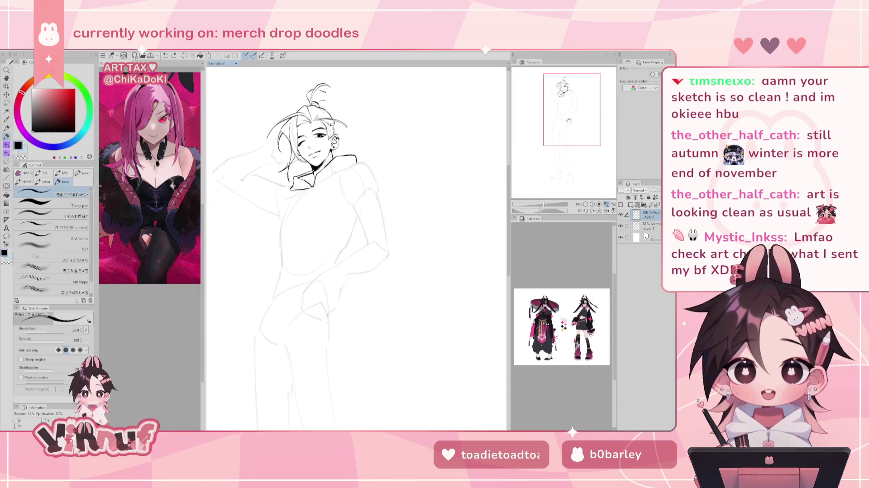
drag(311, 226, 265, 204)
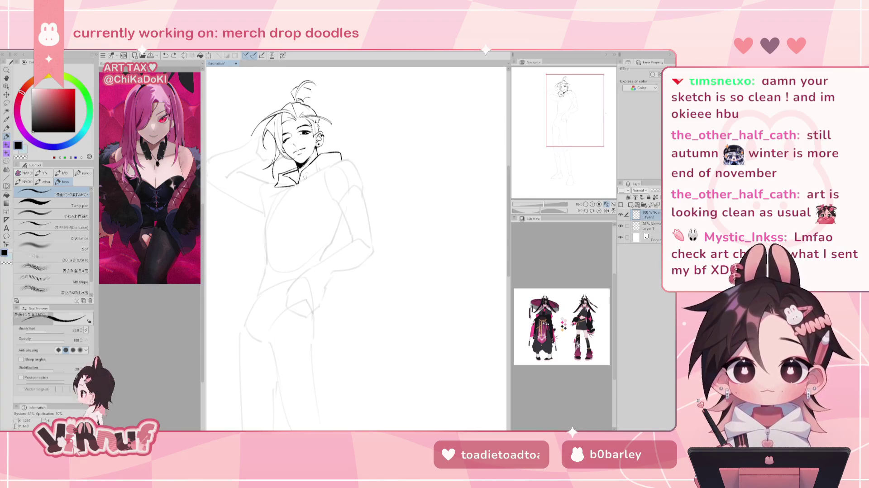
drag(312, 89, 314, 99)
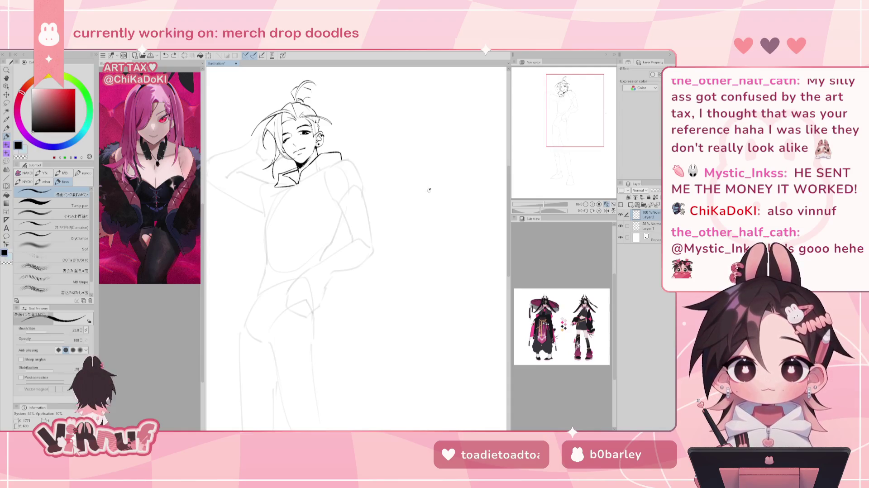
click(547, 206)
drag(546, 206, 550, 206)
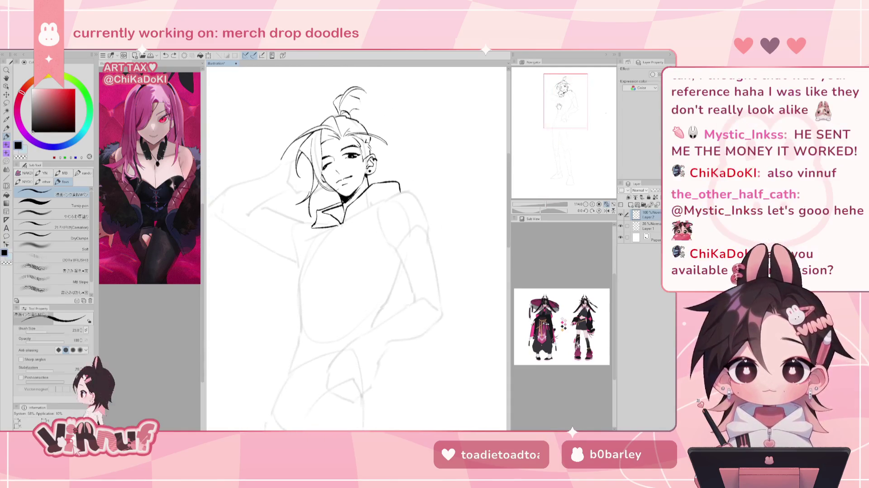
drag(572, 106, 573, 92)
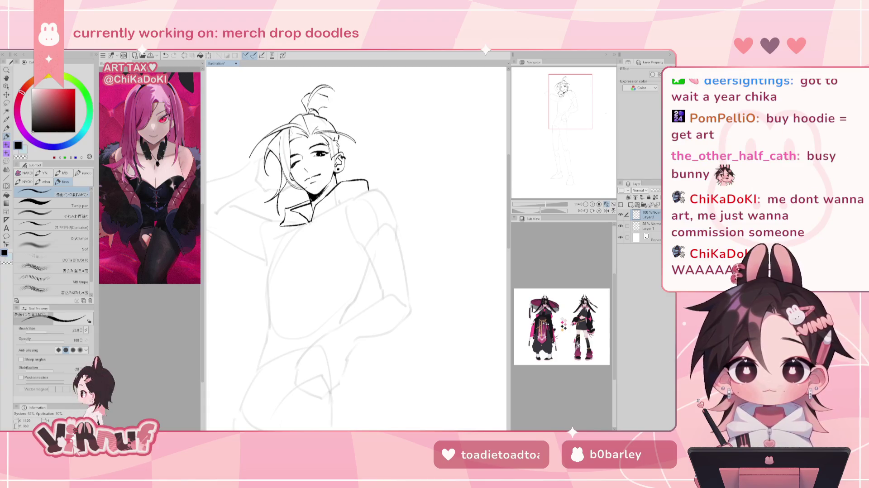
Erase stray lines beside the ear after undoing the trial strokes there
drag(342, 158, 347, 172)
key(ctrl+z)
key(ctrl+z)
key(ctrl+z)
key(ctrl+z)
key(ctrl+z)
key(ctrl+z)
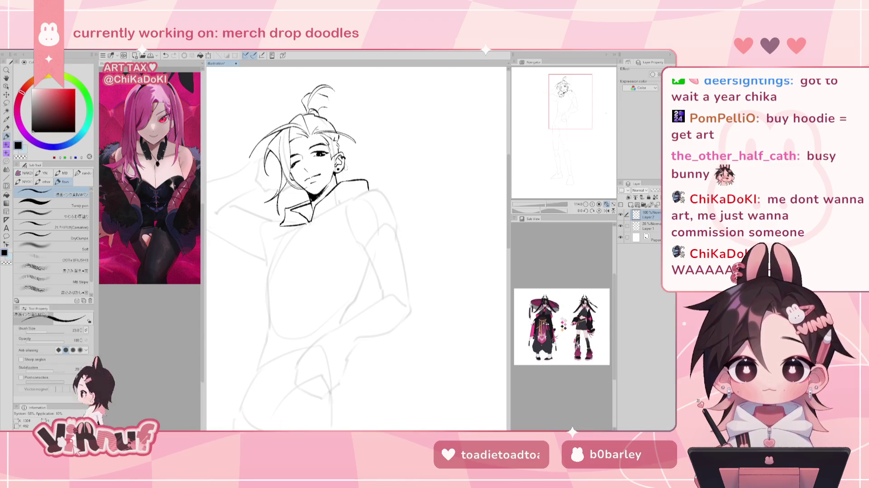
key(e)
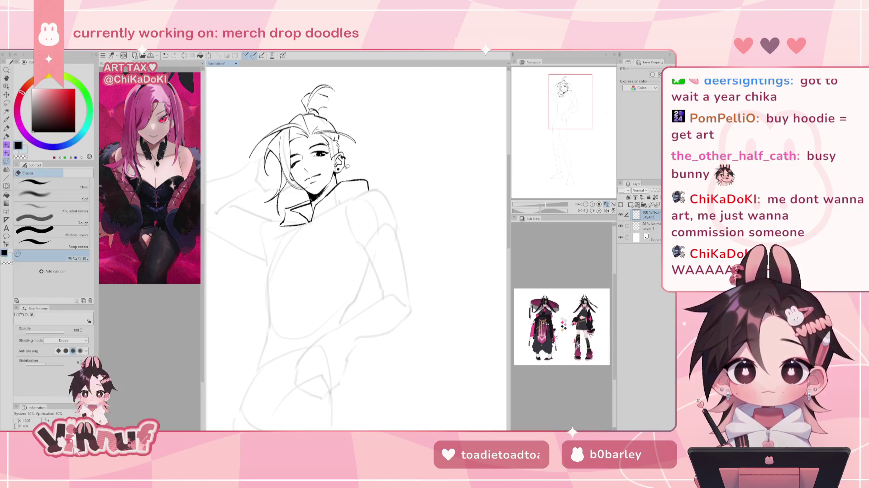
key(ctrl+z)
drag(343, 169, 346, 172)
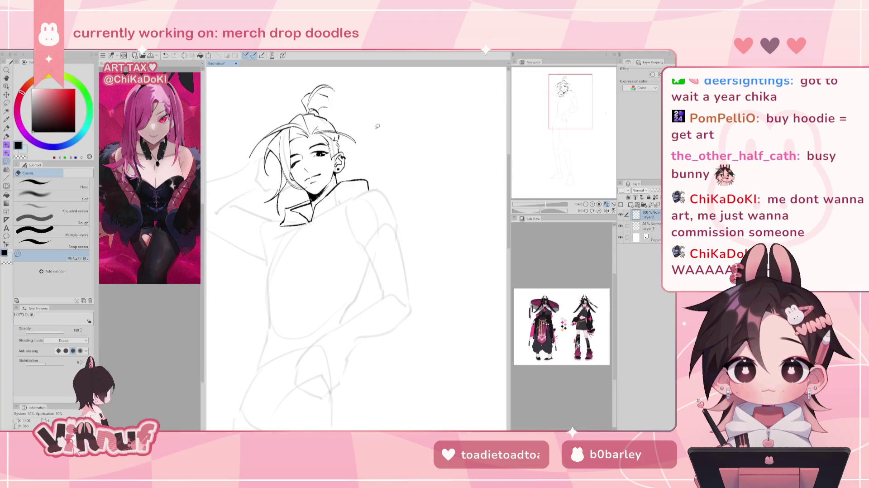
key(p)
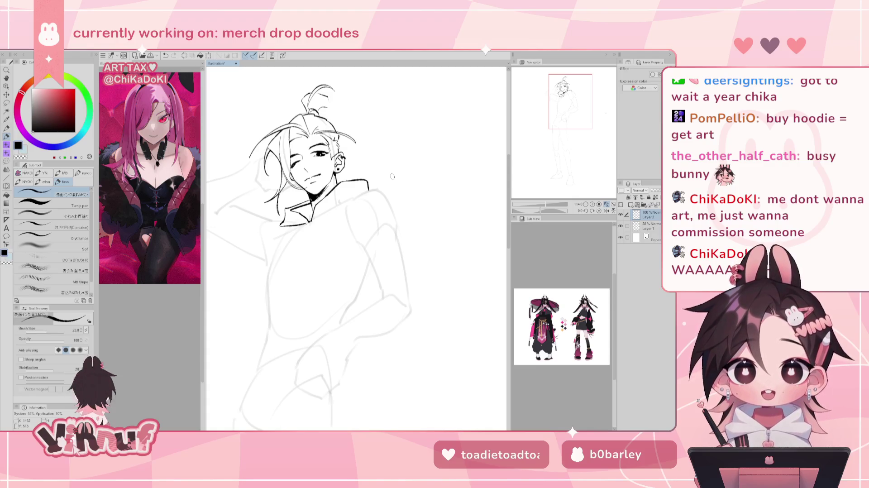
Redraw the hoodie collar line with several retries, then pan the drawing right
key(e)
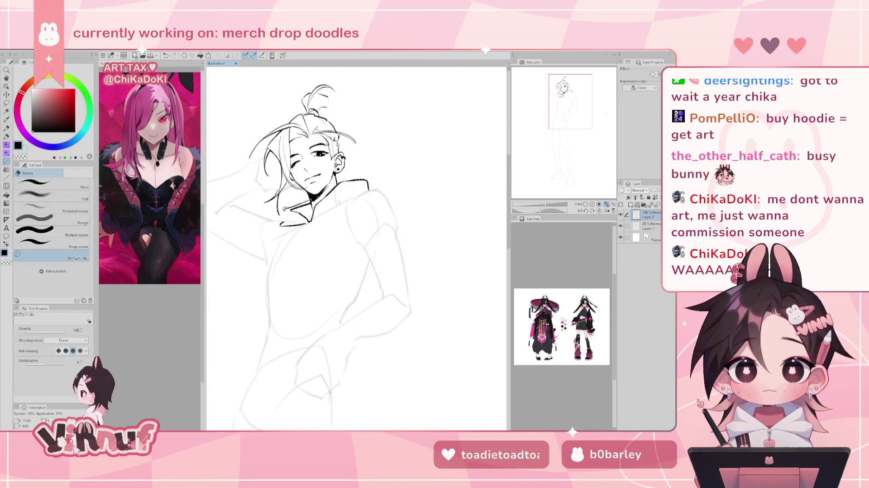
drag(286, 207, 286, 217)
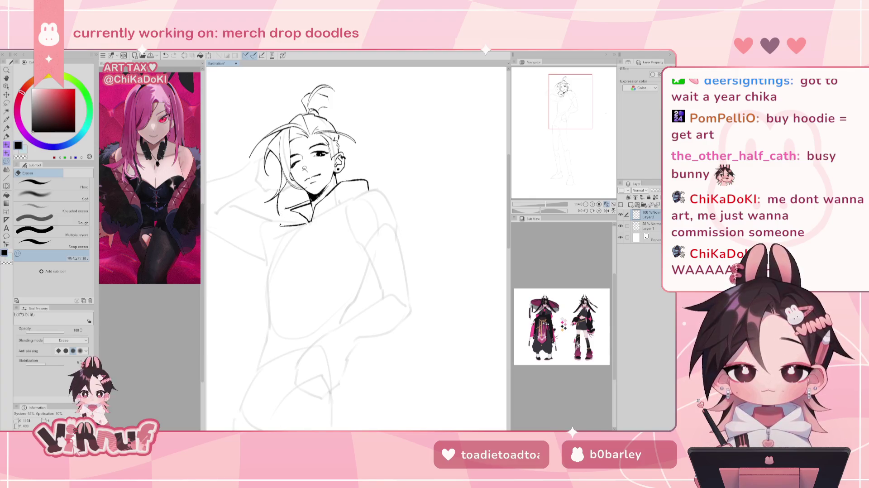
key(ctrl+z)
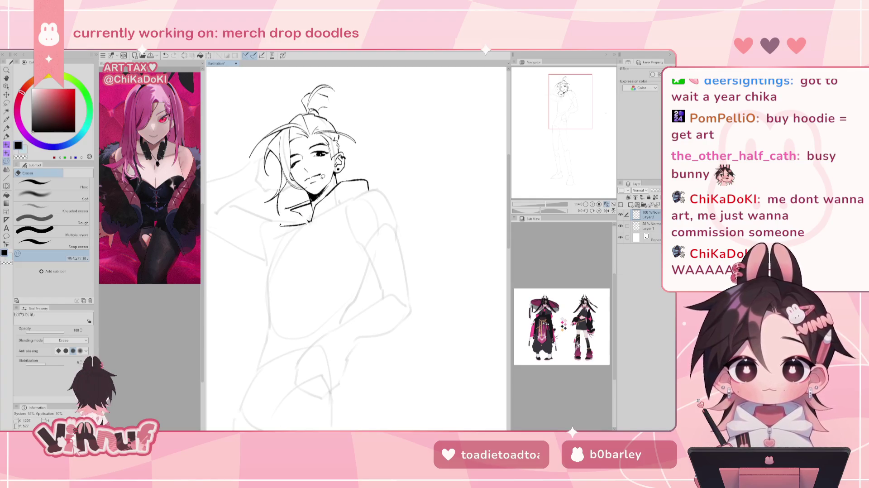
key(p)
key(ctrl+z)
mouse_move(300, 212)
mouse_down()
mouse_move(310, 222)
mouse_move(281, 225)
mouse_up()
key(ctrl+z)
key(ctrl+z)
key(ctrl+z)
key(ctrl+z)
key(ctrl+z)
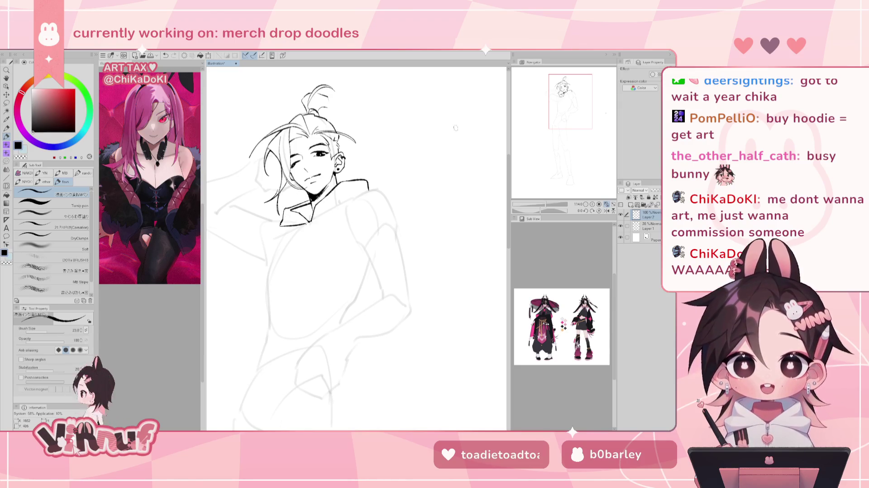
mouse_move(288, 206)
mouse_down()
mouse_move(284, 220)
mouse_move(303, 202)
mouse_move(328, 213)
mouse_move(363, 196)
mouse_up()
key(ctrl+z)
key(ctrl+z)
key(ctrl+z)
key(ctrl+z)
key(ctrl+z)
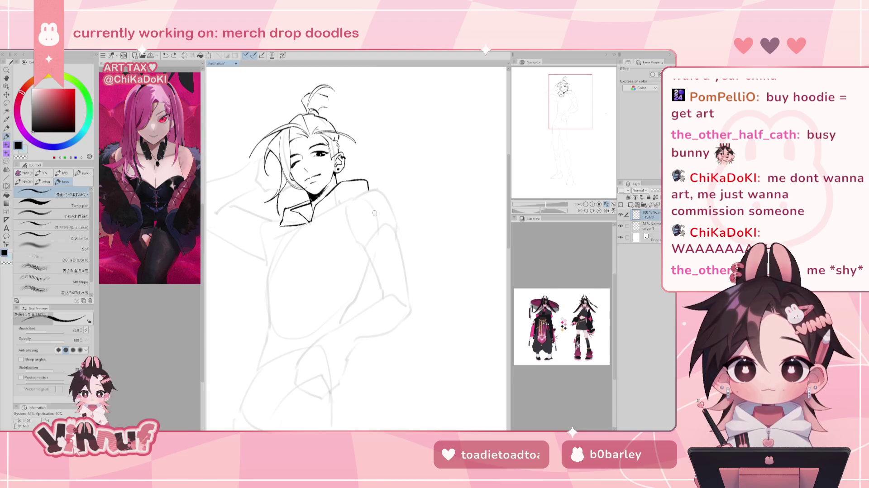
mouse_move(352, 197)
mouse_down()
mouse_move(398, 188)
mouse_move(409, 199)
mouse_up()
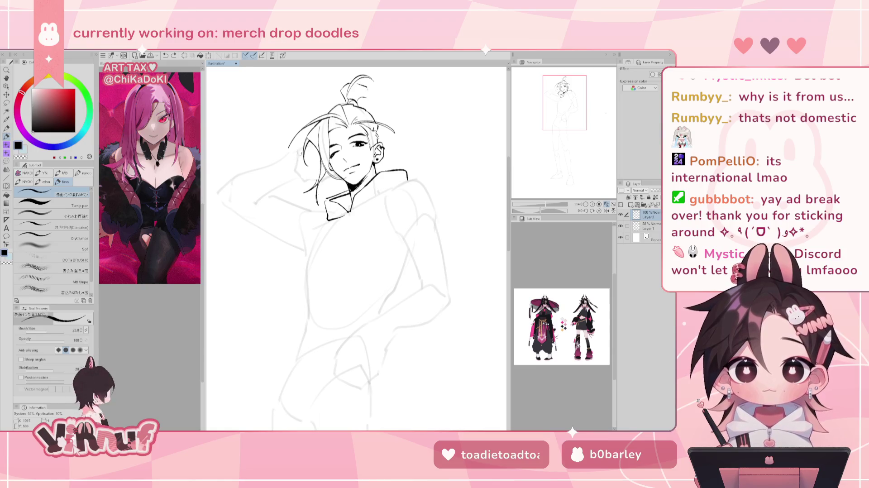
Draw a short stroke left of the face, reset the view rotation, and add Layer 3 above Layer 2
key(ctrl+z)
drag(293, 151, 299, 176)
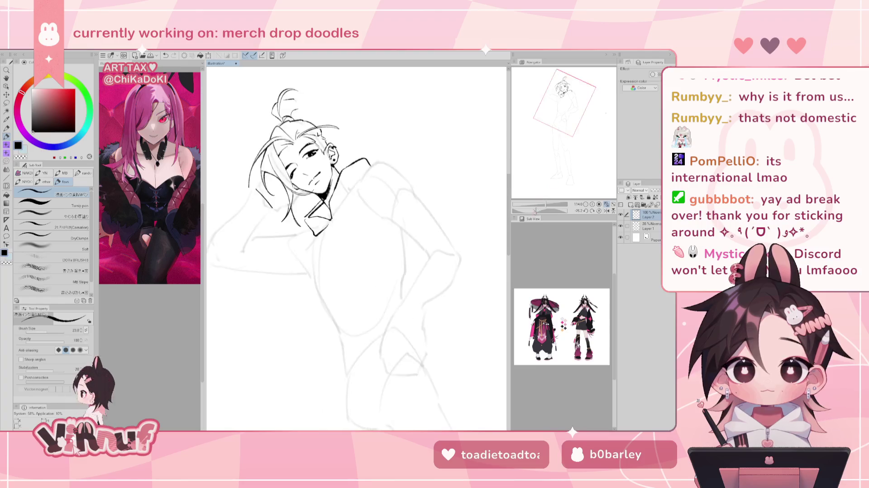
drag(294, 150, 240, 256)
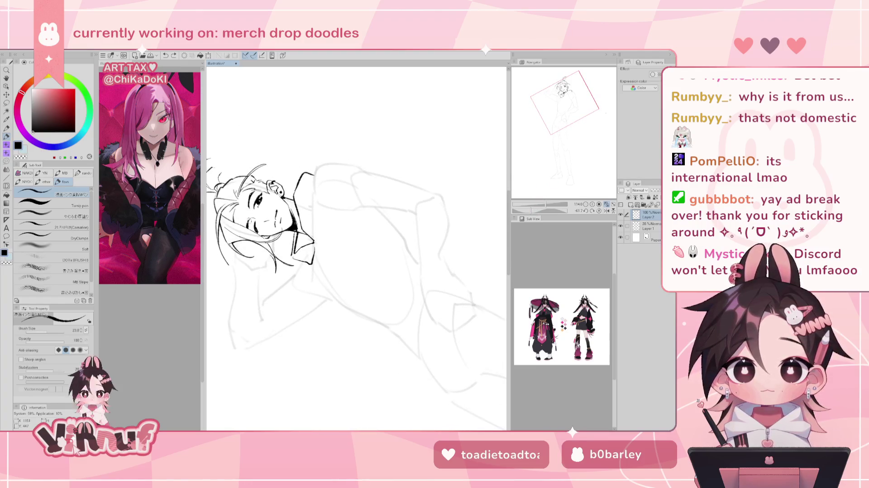
click(599, 211)
click(633, 204)
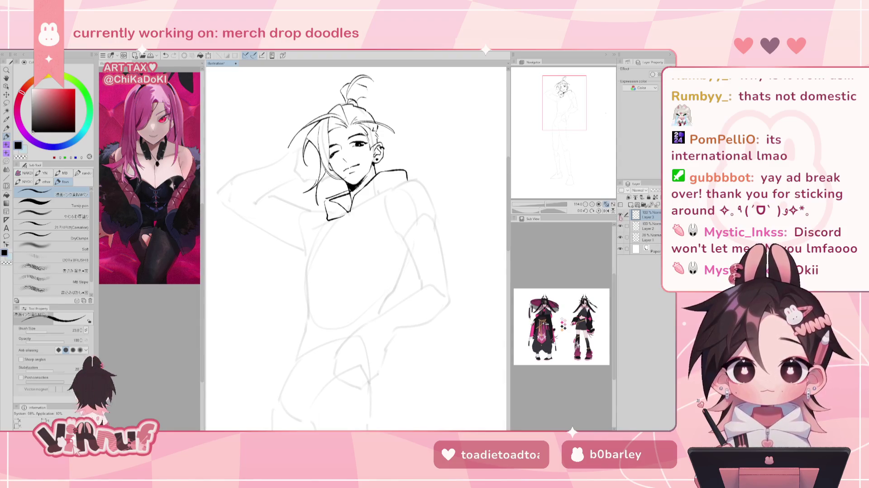
Rotate the view about 23 degrees and ink short hair strands beside the face and near the chin
drag(536, 209, 537, 198)
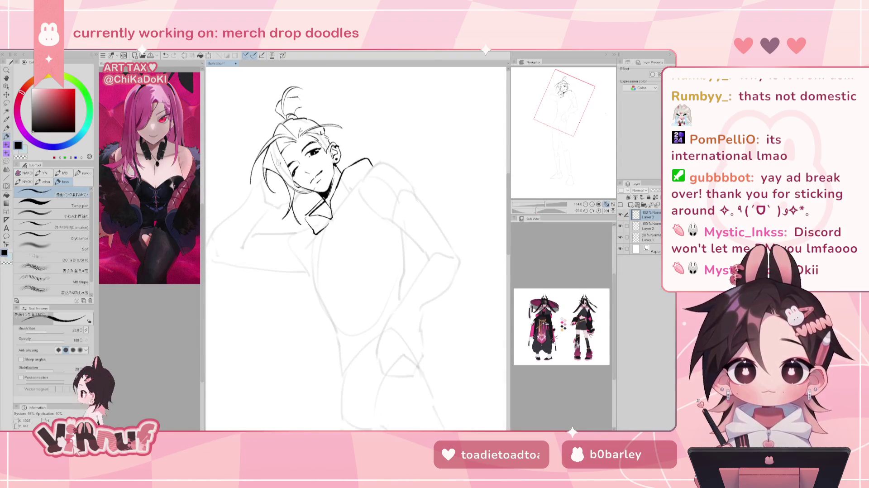
drag(279, 166, 267, 174)
key(ctrl+z)
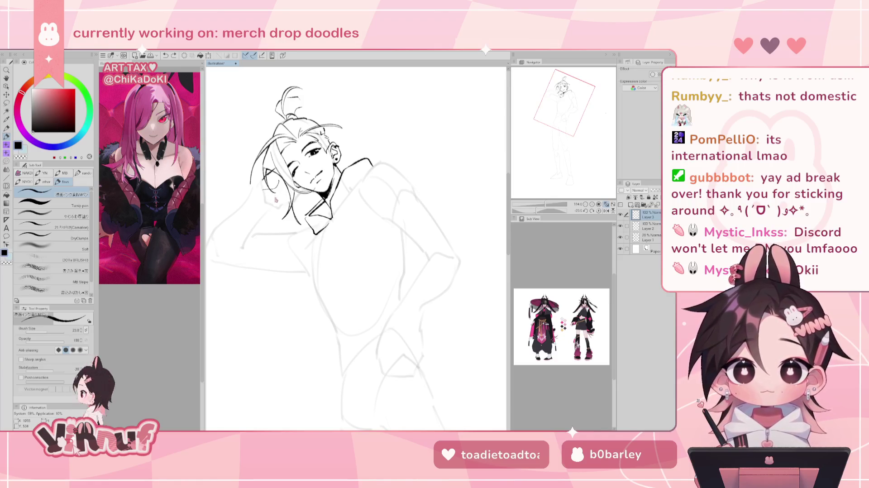
drag(269, 198, 299, 195)
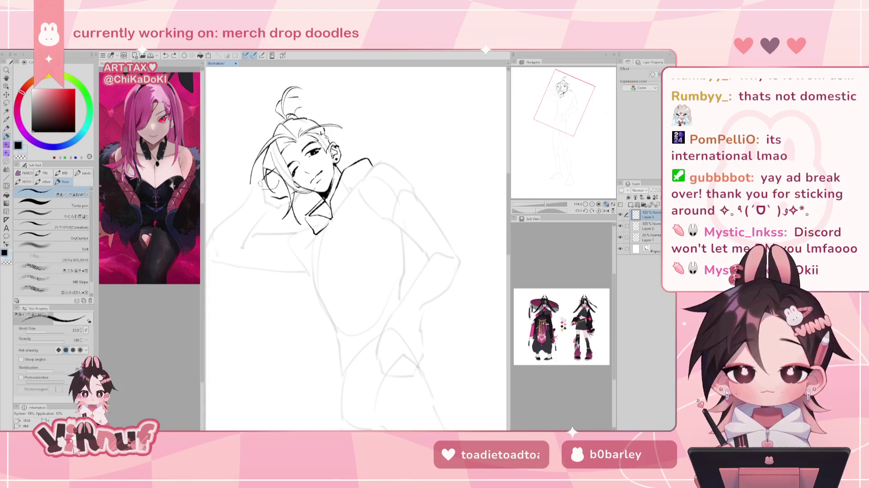
drag(263, 179, 268, 213)
key(ctrl+z)
key(ctrl+z)
key(ctrl+z)
drag(260, 177, 254, 189)
key(ctrl+z)
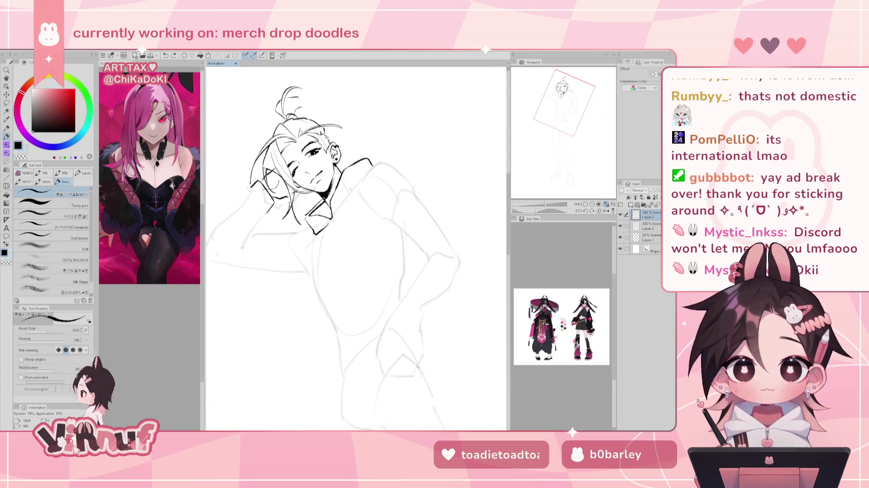
Reset the rotation, try a small strand on the hair, and erase stray hair lines
click(599, 211)
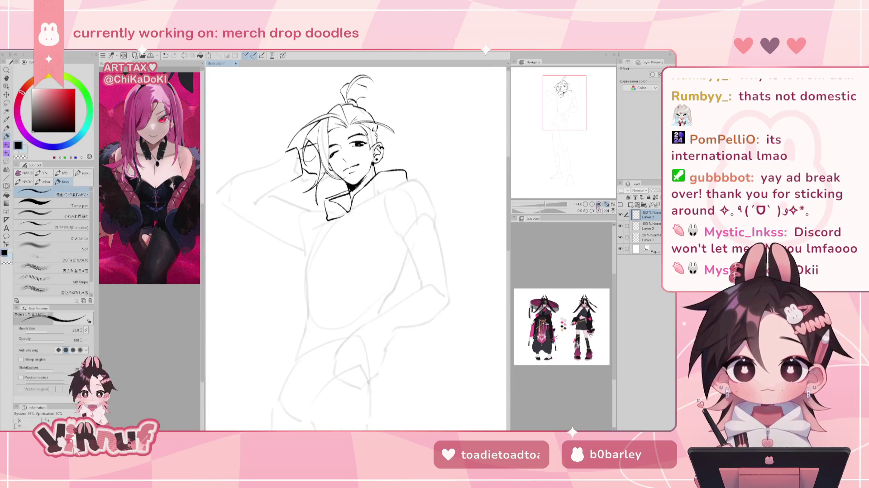
drag(299, 145, 303, 152)
key(ctrl+z)
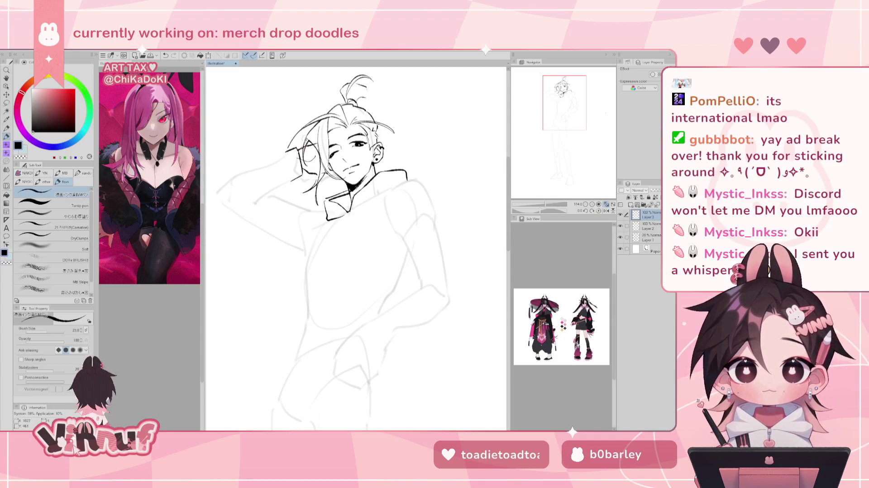
key(ctrl+y)
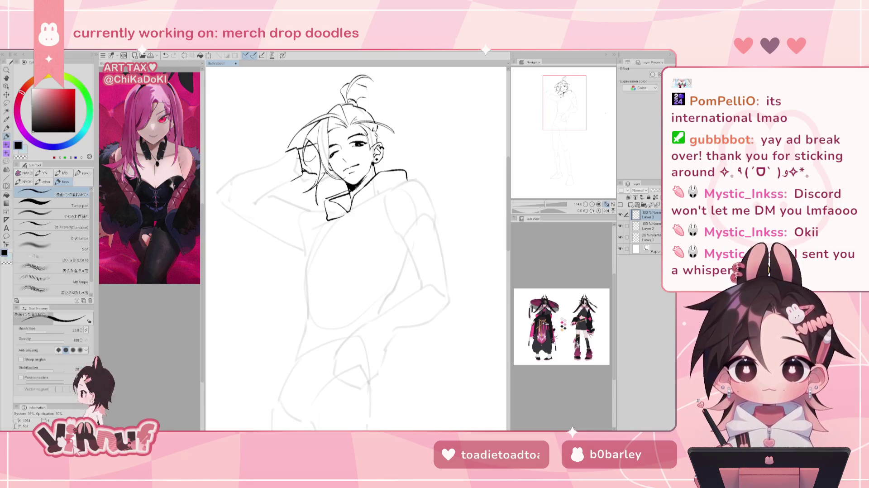
key(ctrl+z)
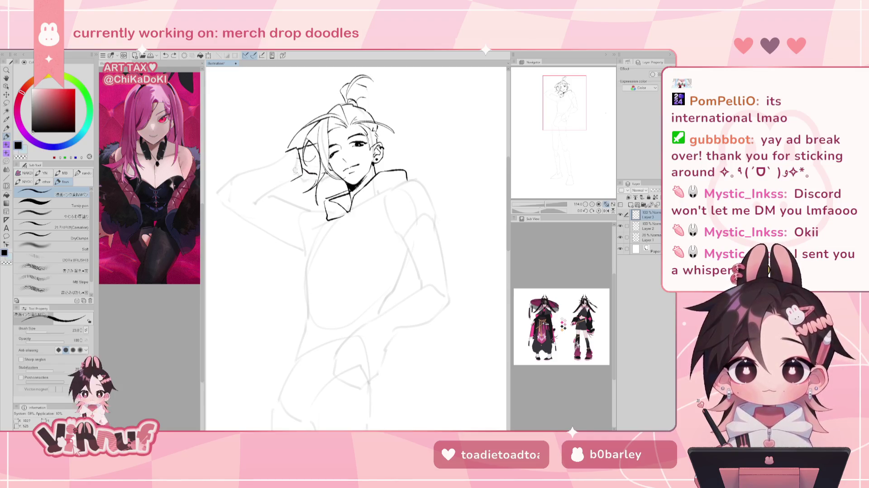
key(e)
drag(301, 149, 300, 181)
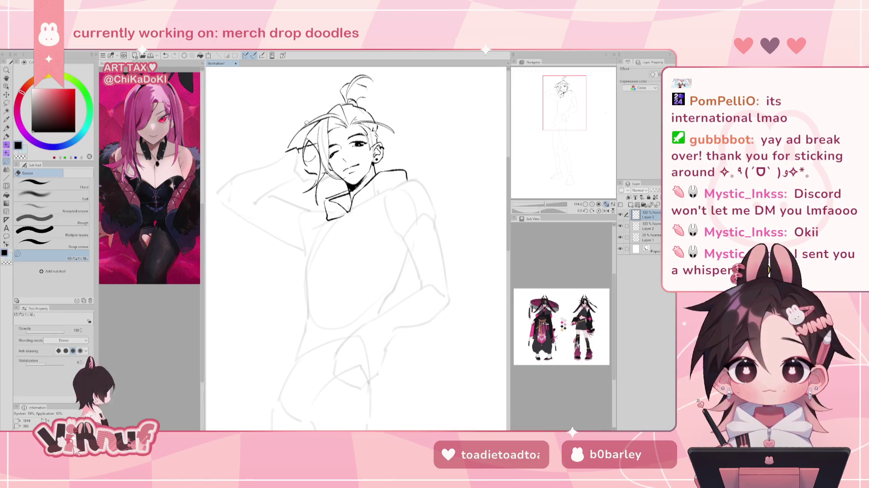
key(p)
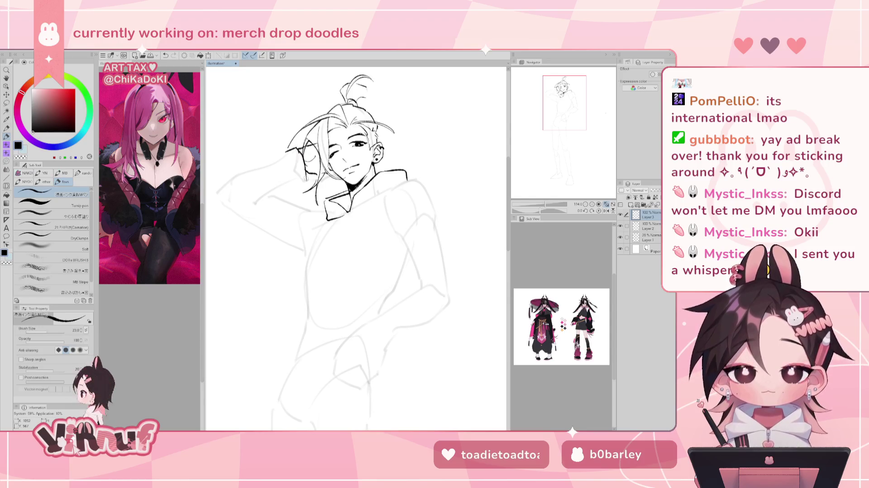
key(e)
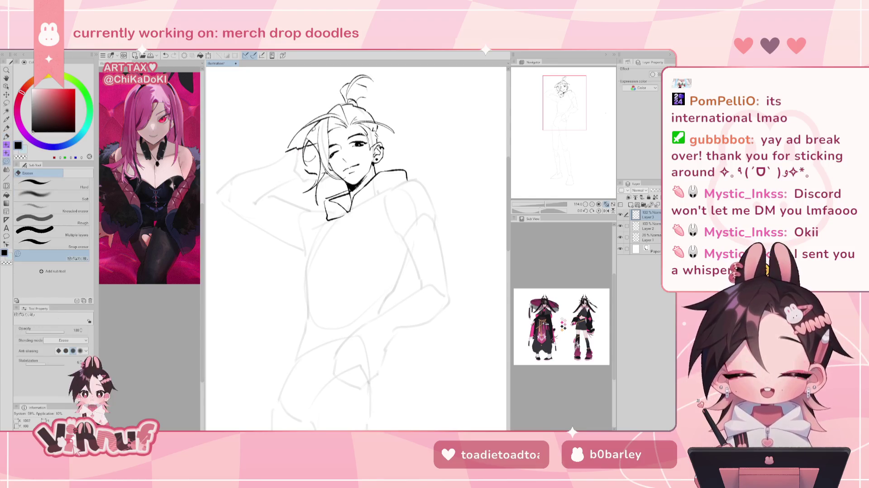
key(p)
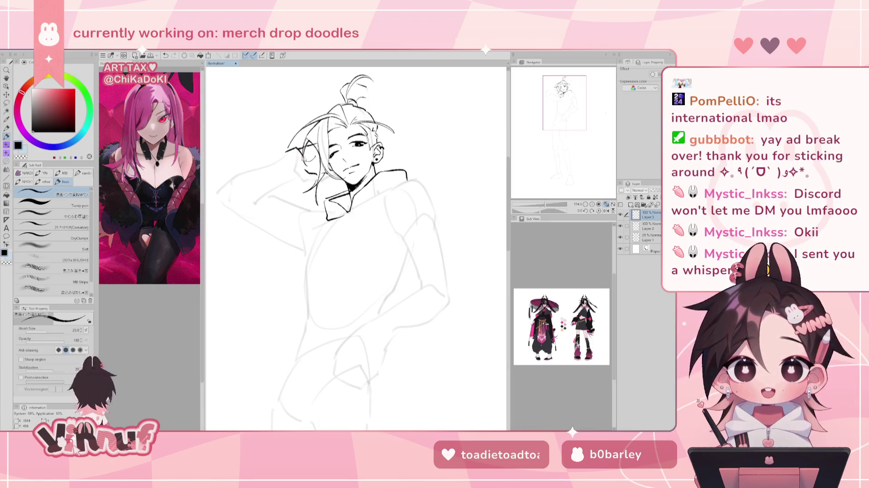
Ink a short line along the face's left edge, retrying it several times
key(ctrl+z)
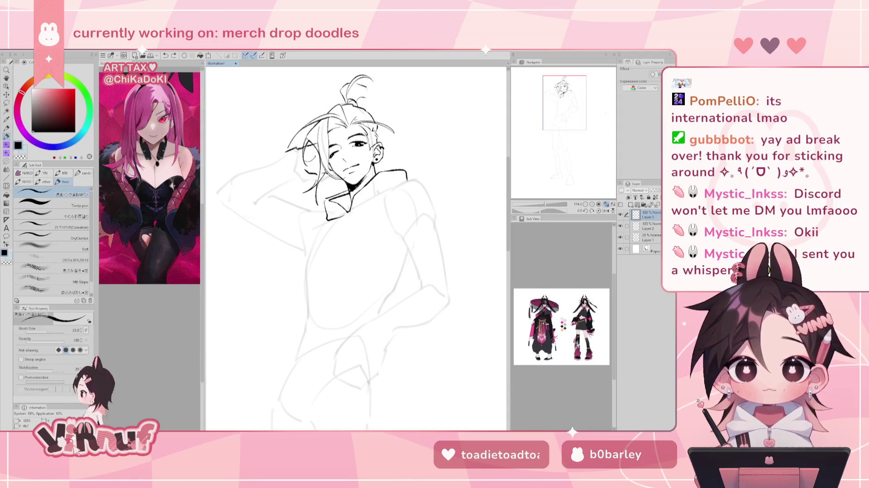
drag(303, 152, 297, 175)
key(ctrl+z)
key(ctrl+z)
key(ctrl+z)
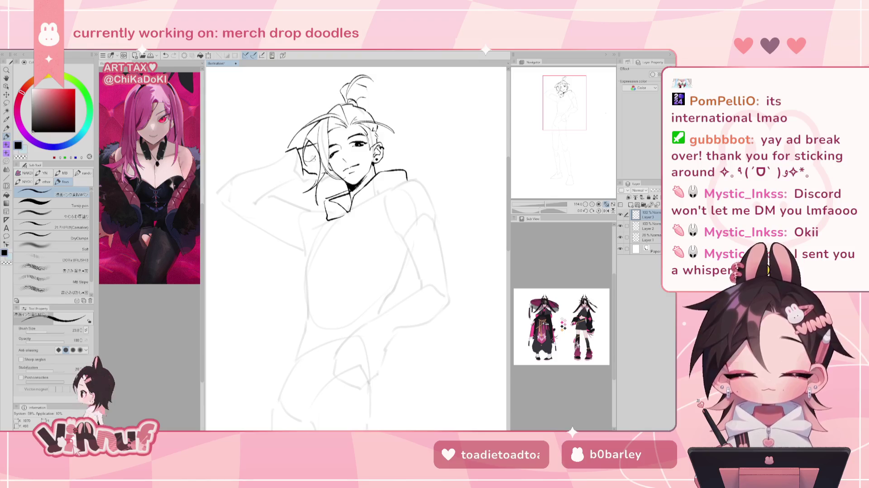
key(ctrl+z)
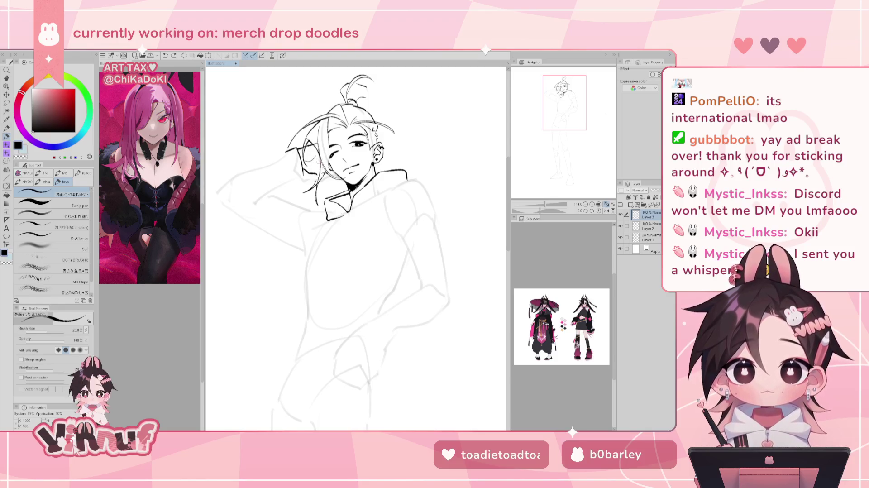
key(ctrl+z)
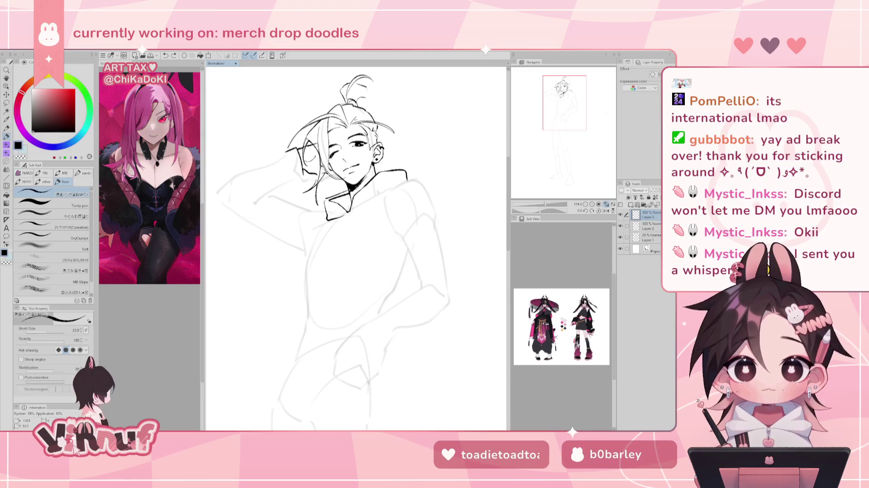
drag(325, 160, 320, 169)
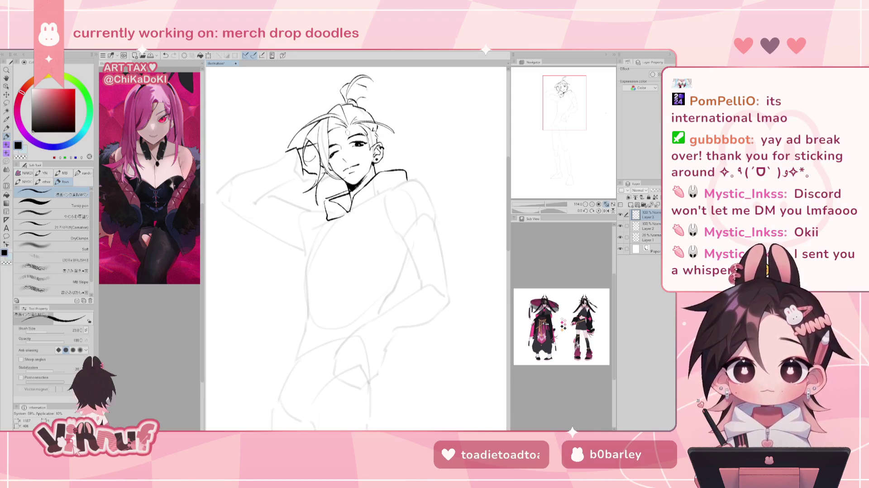
drag(392, 124, 414, 209)
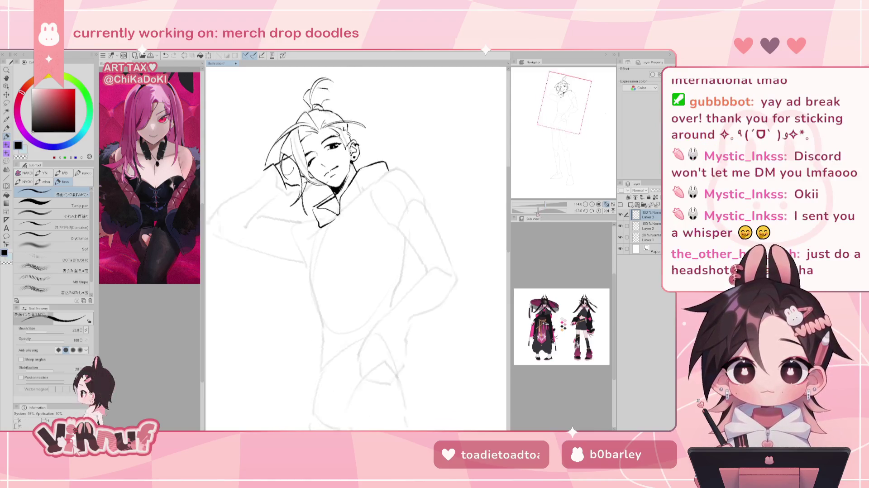
Free-transform the hair lines beside the eye, rotating and nudging them slightly into place
click(599, 204)
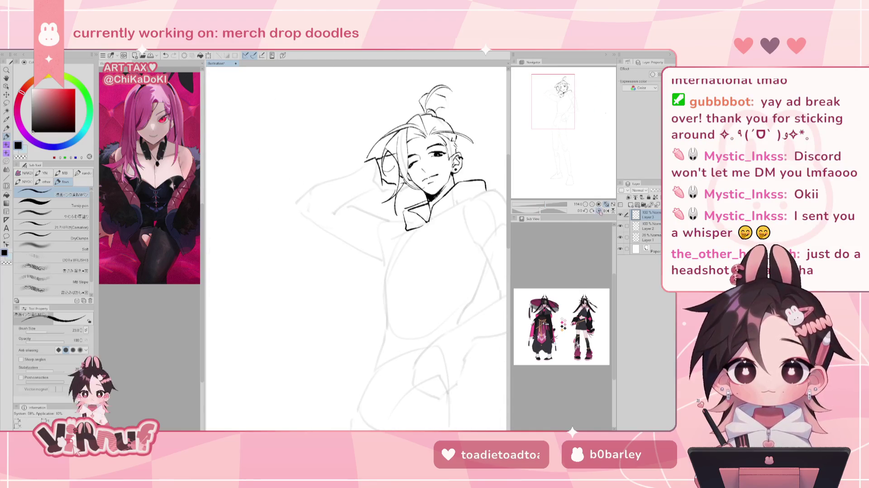
key(ctrl+t)
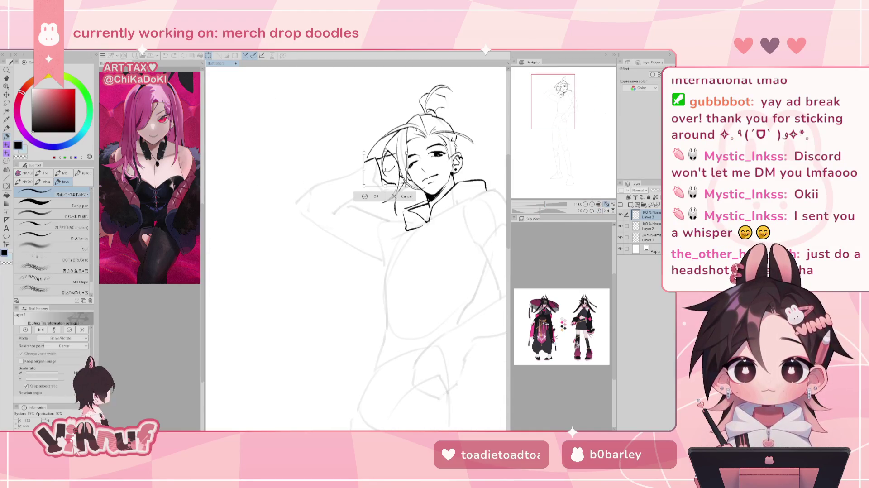
drag(362, 188, 399, 122)
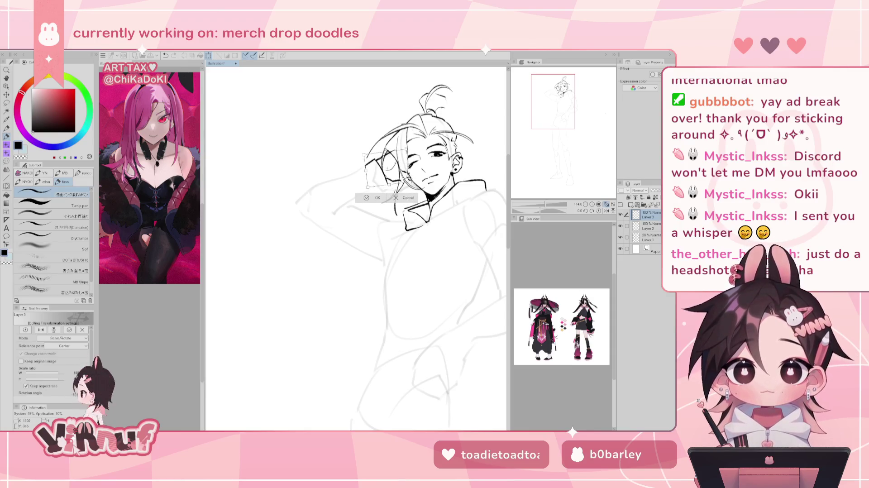
drag(391, 169, 401, 160)
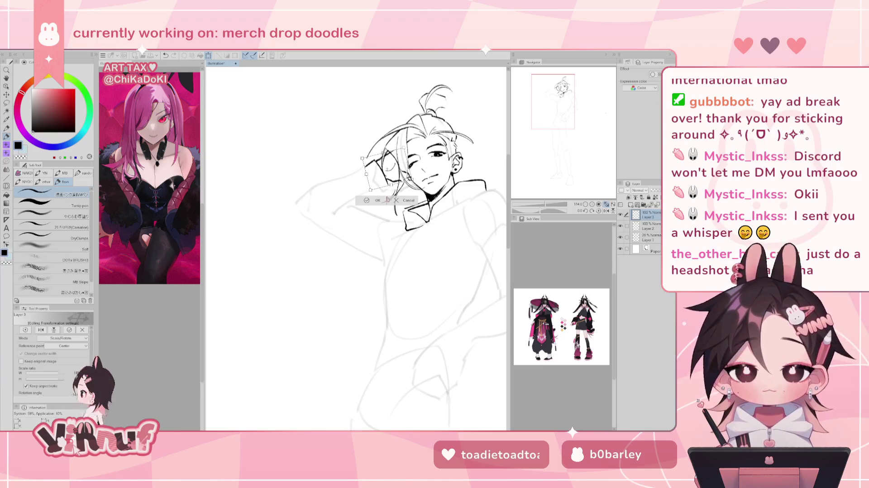
key(Return)
drag(542, 211, 531, 212)
key(e)
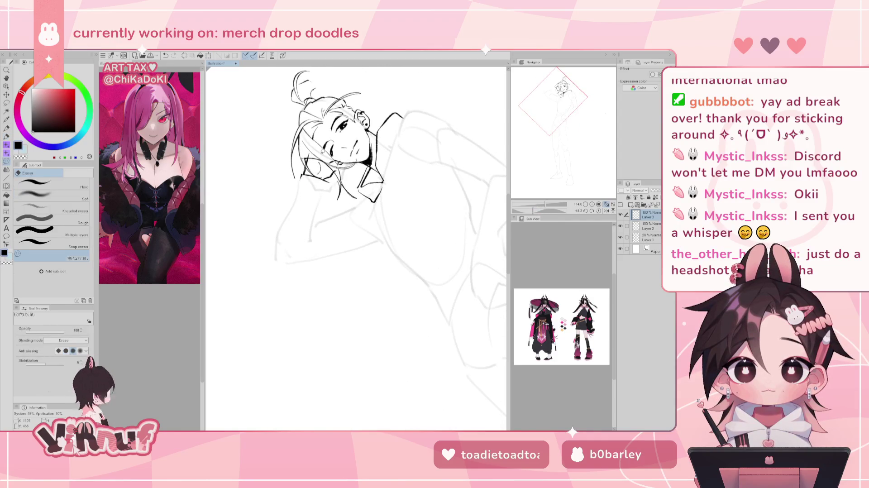
Try short pen strokes at the hair and the hand behind the head, undoing each attempt
key(p)
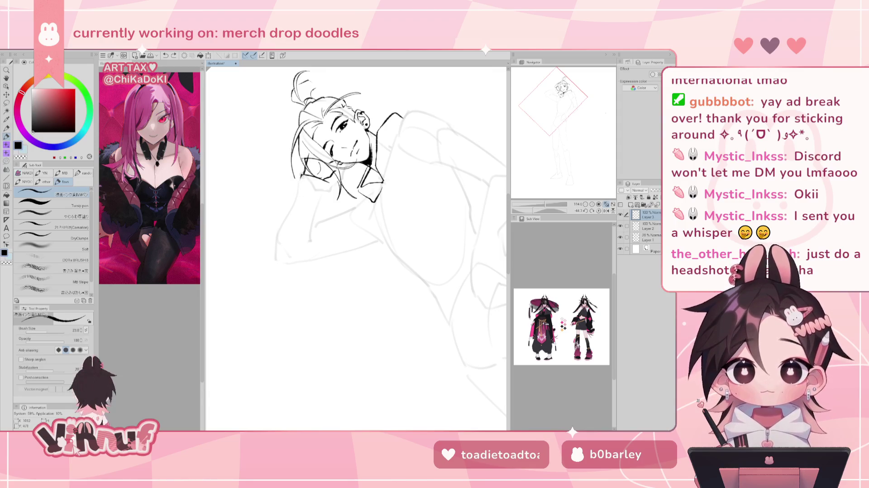
drag(297, 177, 295, 196)
key(ctrl+z)
key(ctrl+z)
key(ctrl+z)
key(ctrl+z)
key(ctrl+z)
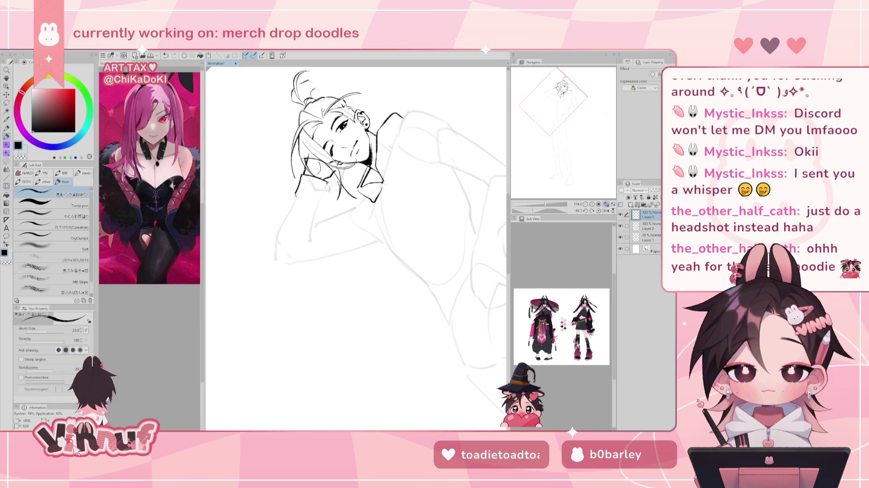
key(e)
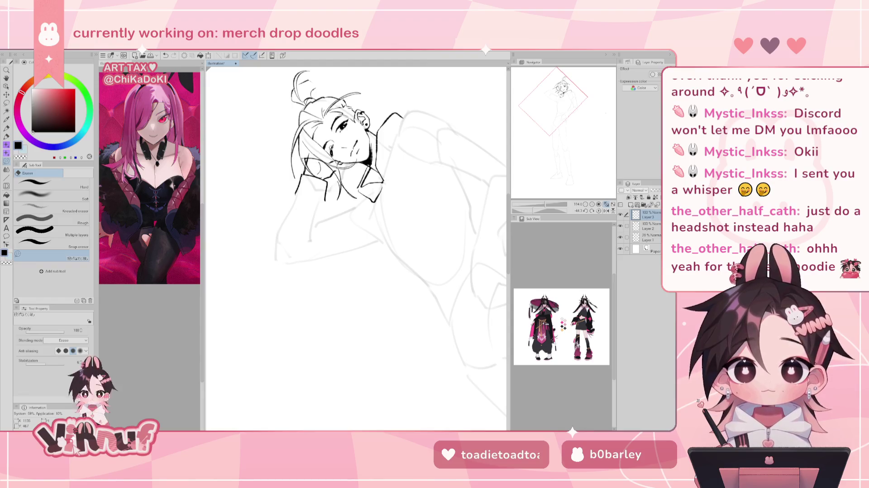
key(p)
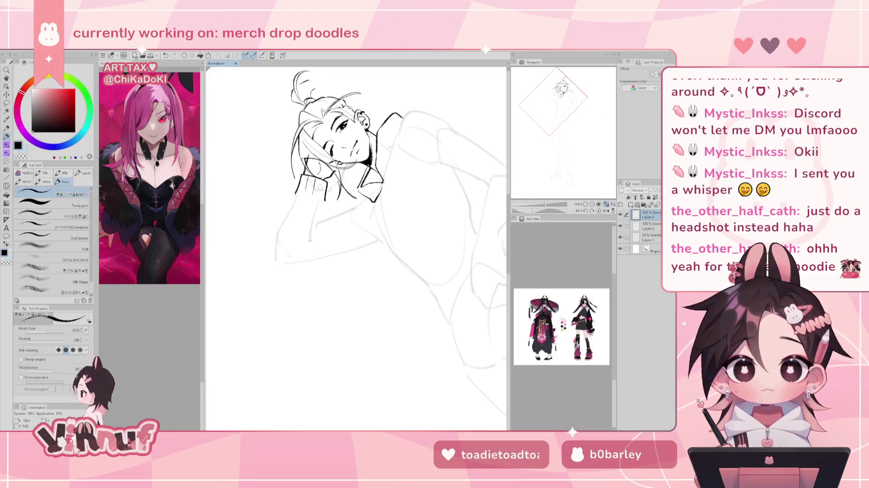
drag(321, 179, 323, 200)
key(ctrl+z)
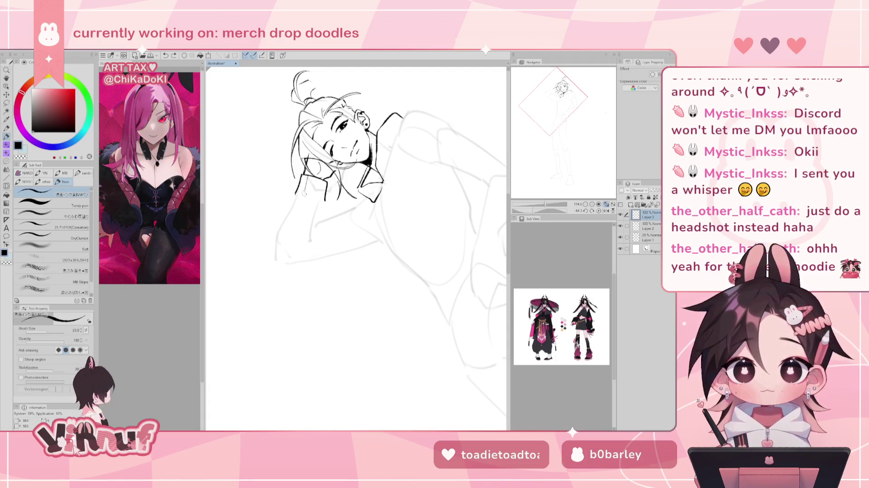
mouse_move(324, 179)
mouse_down()
mouse_move(325, 201)
mouse_move(284, 218)
mouse_move(270, 250)
mouse_up()
key(ctrl+z)
key(ctrl+z)
key(ctrl+z)
drag(295, 192, 275, 258)
key(ctrl+z)
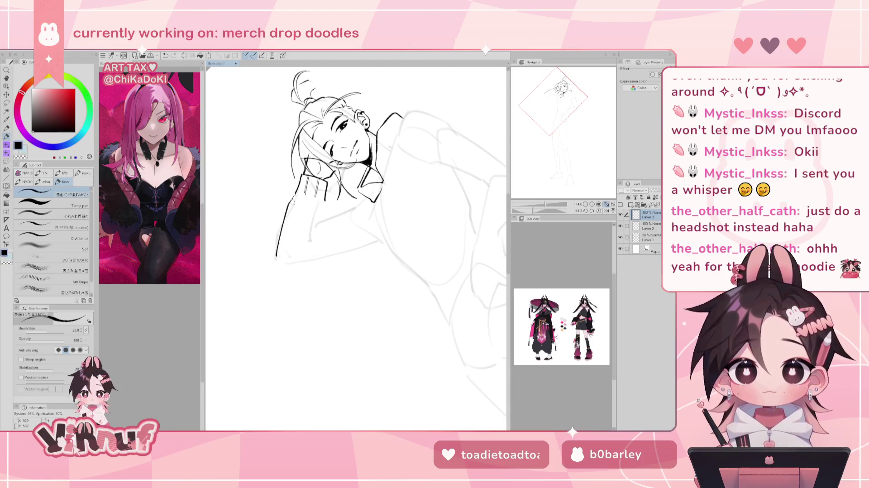
Reset the canvas rotation to upright and ink the long outer outline of the raised arm
click(598, 210)
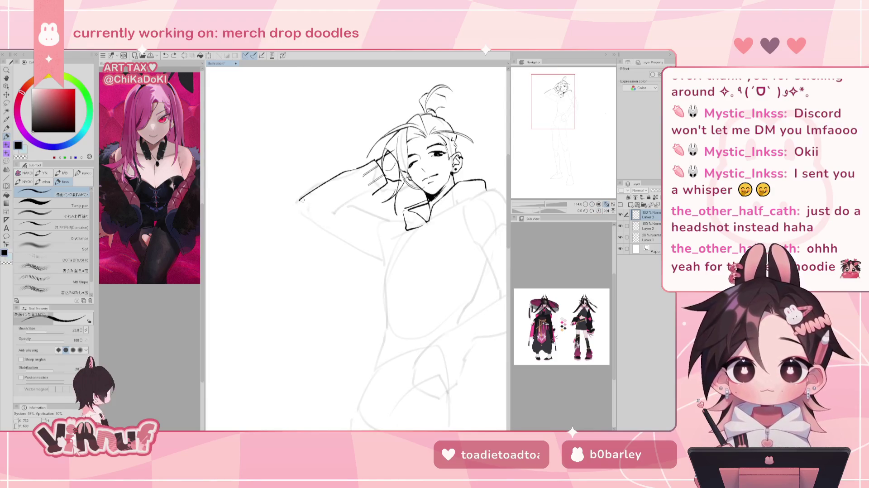
mouse_move(300, 199)
mouse_down()
mouse_move(303, 222)
mouse_move(361, 281)
mouse_up()
key(ctrl+z)
key(ctrl+z)
key(ctrl+z)
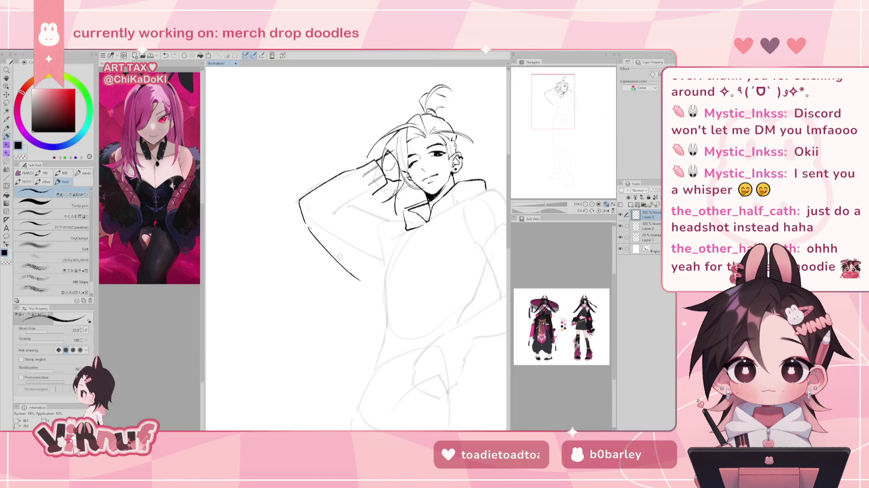
mouse_move(307, 227)
mouse_down()
mouse_move(240, 237)
mouse_move(285, 291)
mouse_up()
key(ctrl+z)
key(ctrl+y)
key(ctrl+z)
key(ctrl+z)
drag(239, 233, 314, 311)
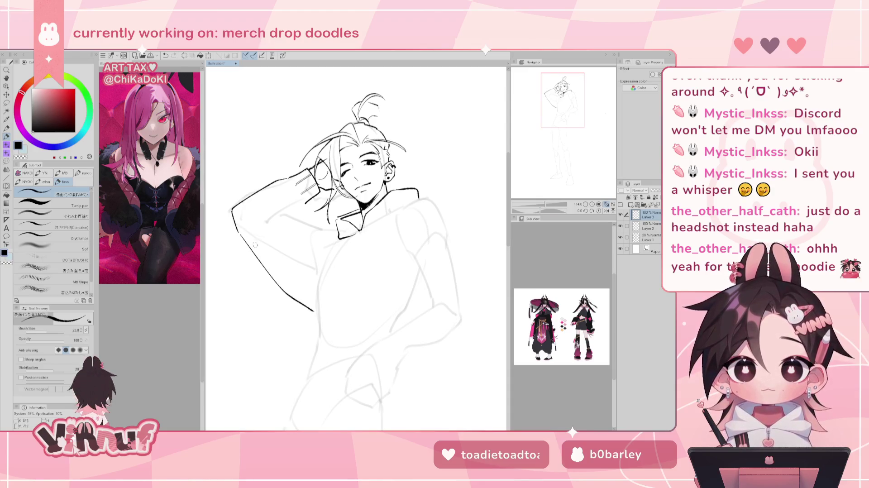
key(ctrl+z)
drag(239, 233, 311, 312)
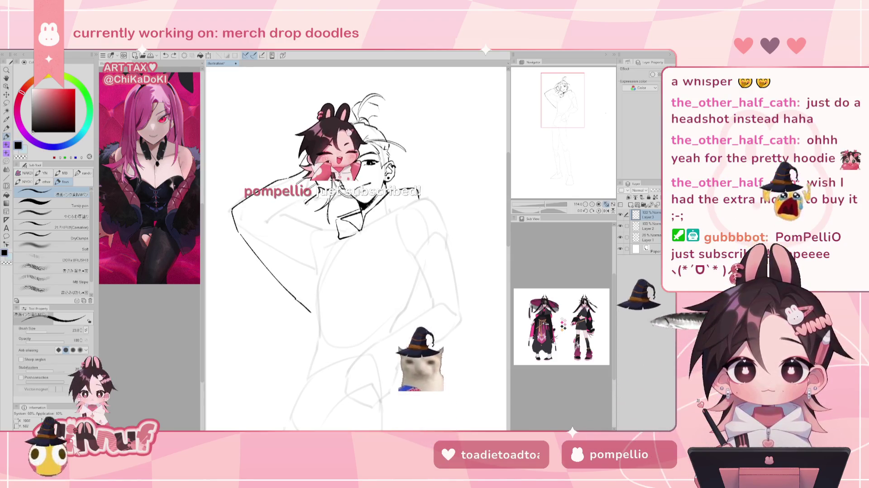
Add the sleeve line and the long diagonal line running along the raised arm
mouse_move(316, 199)
mouse_down()
mouse_move(287, 230)
mouse_move(257, 234)
mouse_up()
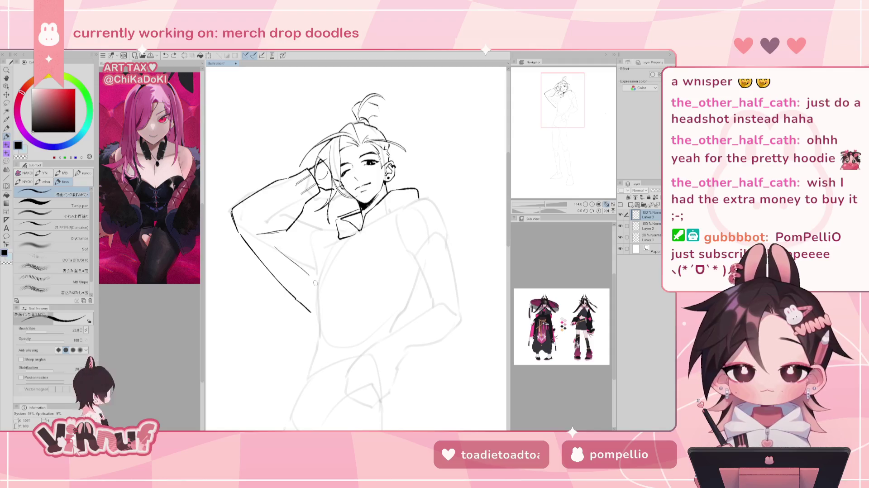
drag(292, 264, 301, 274)
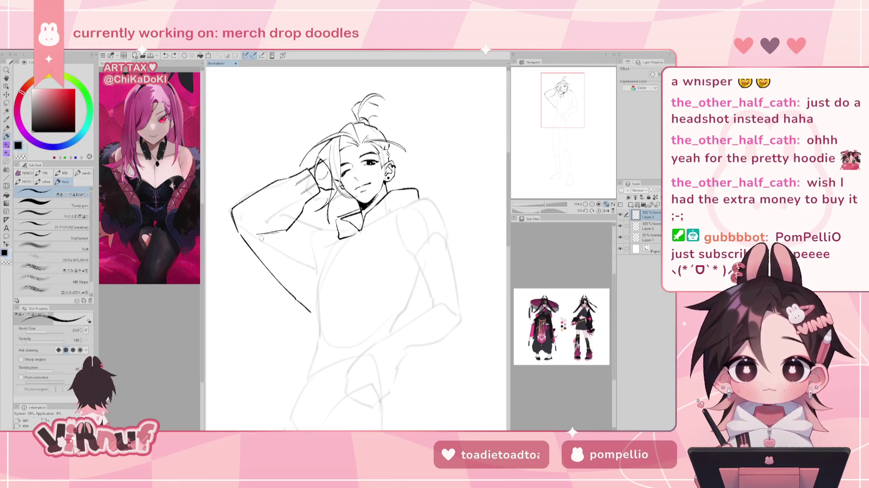
drag(241, 231, 292, 268)
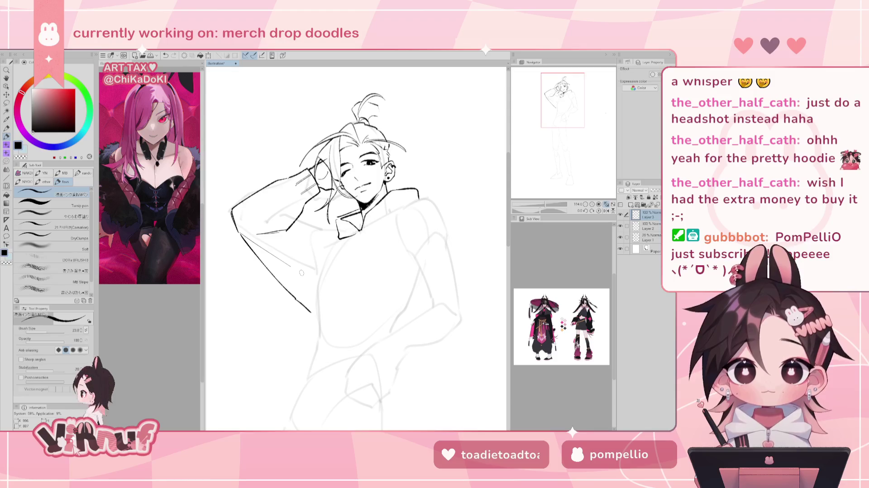
key(ctrl+z)
drag(241, 232, 292, 267)
key(ctrl+z)
drag(240, 232, 291, 266)
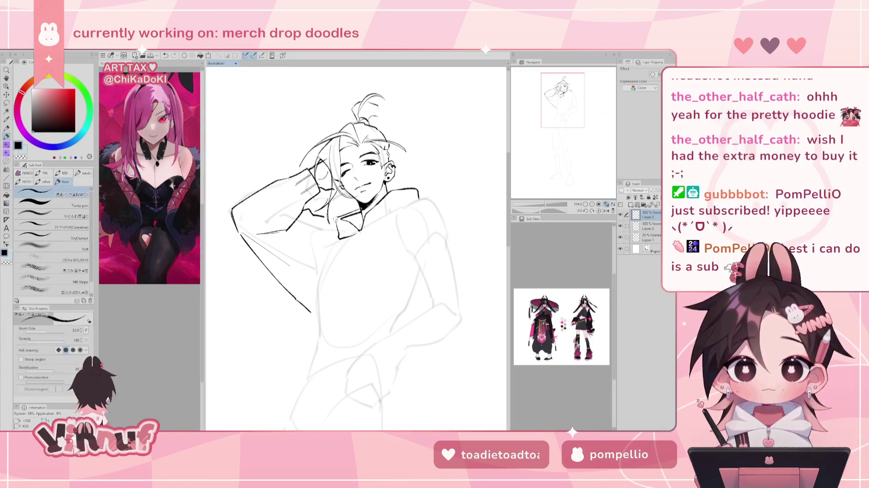
Mirror the view to check proportions, cycle through Layers 1–3, and restore the accidentally deleted arm lines
key(h)
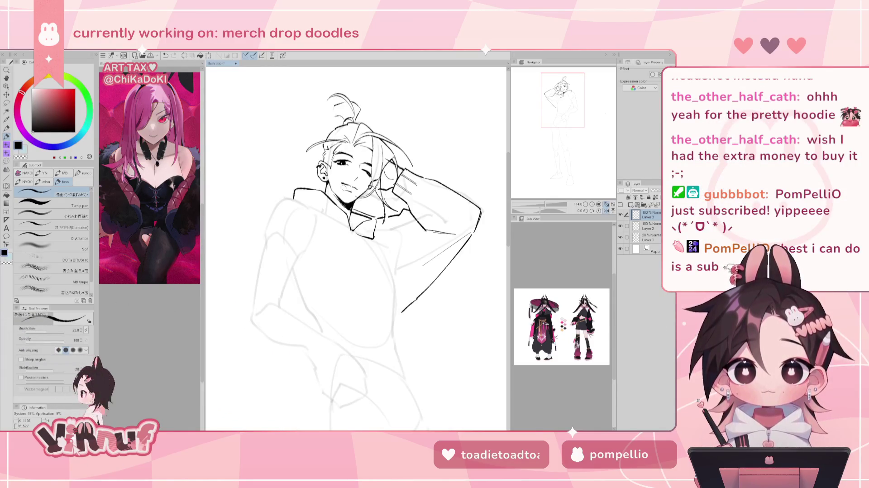
key(h)
click(649, 238)
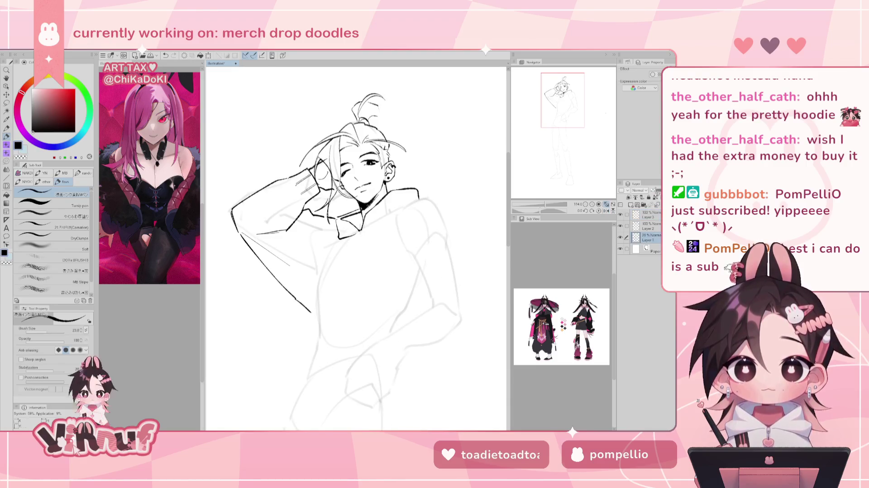
click(648, 226)
click(648, 215)
key(Delete)
key(ctrl+z)
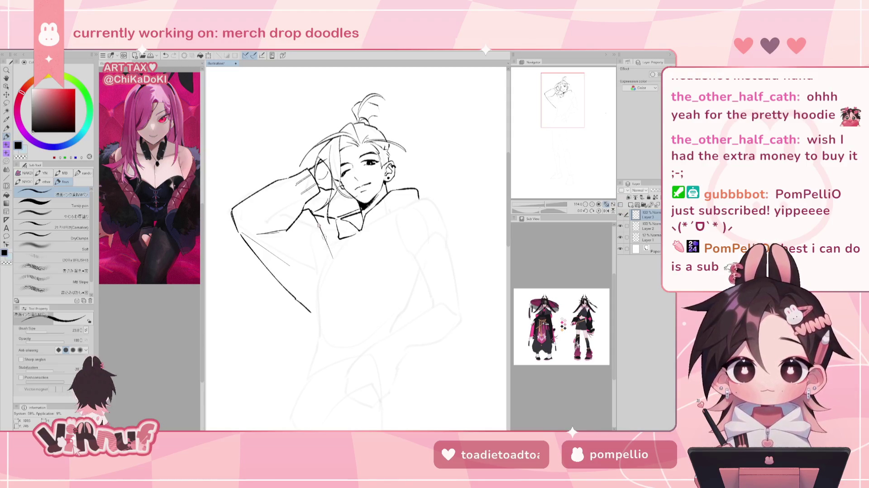
Erase the lower end of the arm line and redraw the lower sleeve stroke toward the elbow
drag(313, 213, 329, 247)
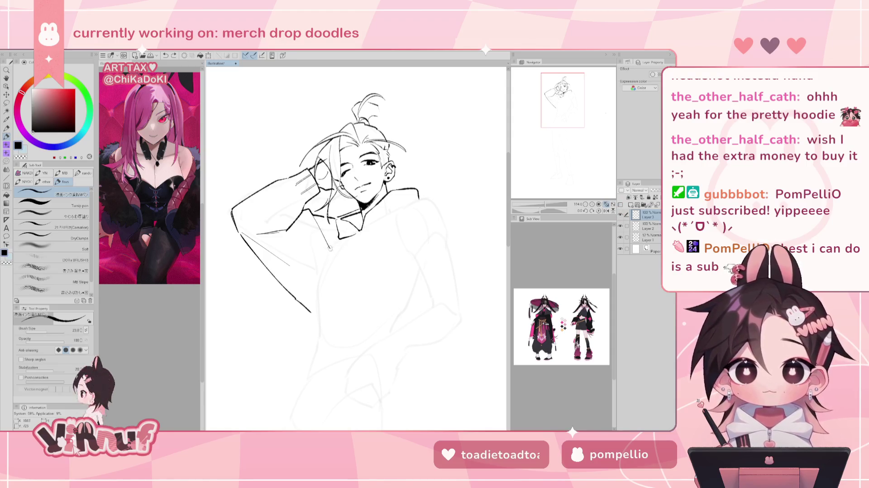
key(ctrl+z)
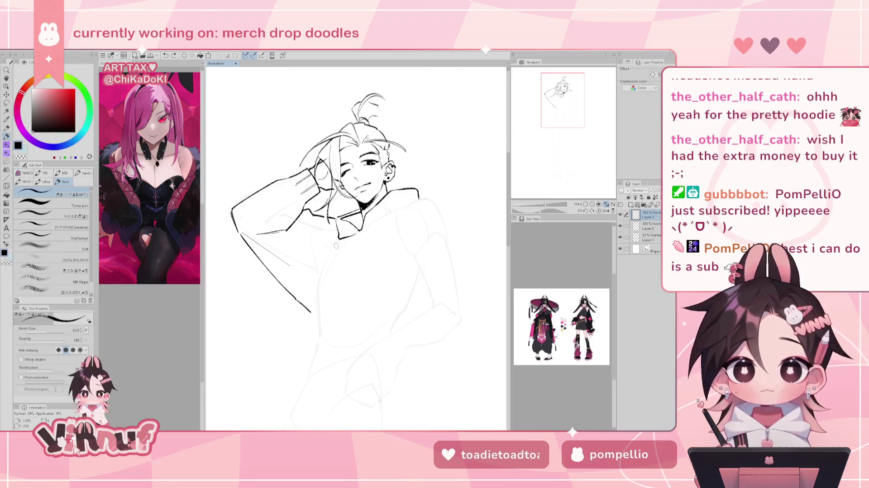
key(e)
drag(311, 311, 268, 270)
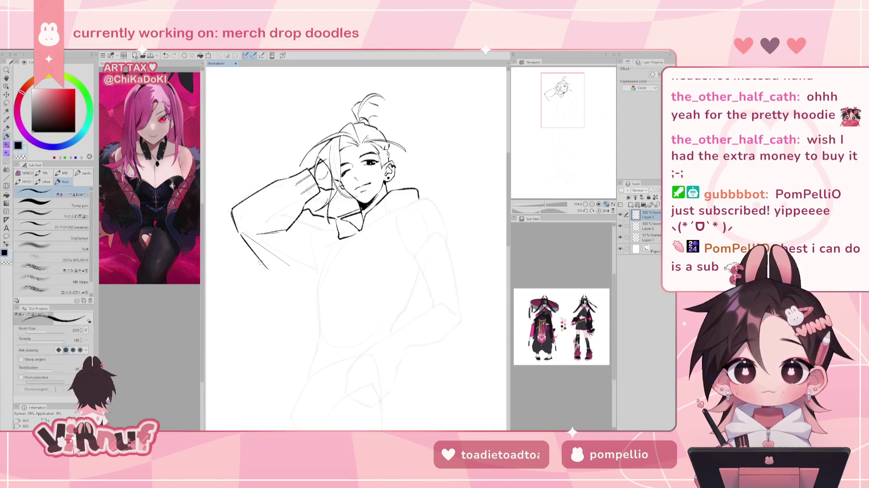
key(p)
drag(273, 274, 315, 302)
key(ctrl+z)
key(ctrl+z)
drag(268, 266, 312, 301)
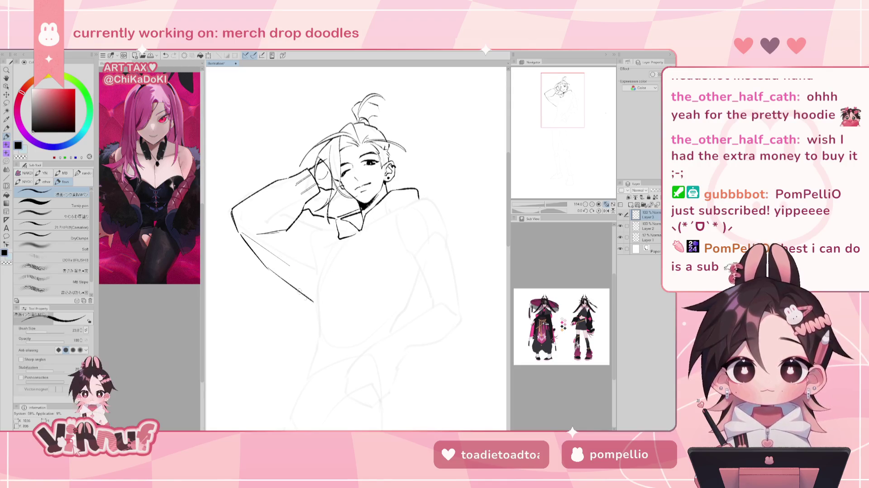
key(ctrl+z)
drag(266, 265, 311, 300)
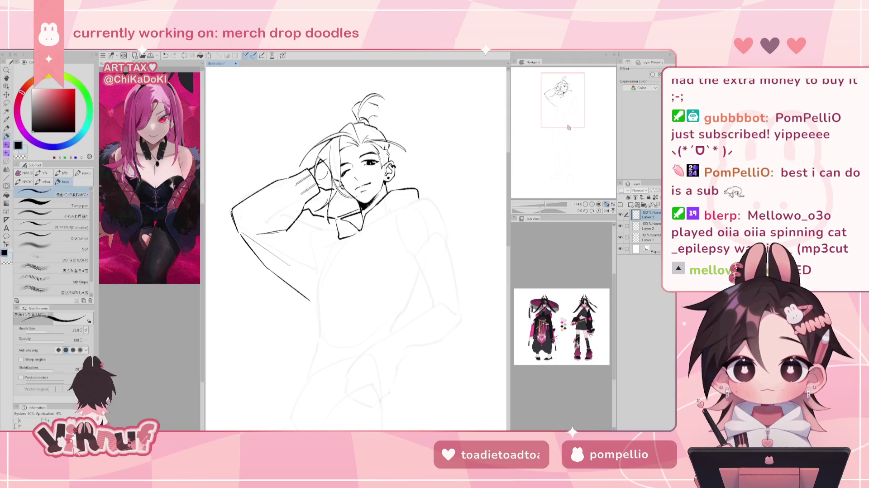
Draw the vertical hoodie line down the torso, retrying it several times
drag(567, 112, 568, 115)
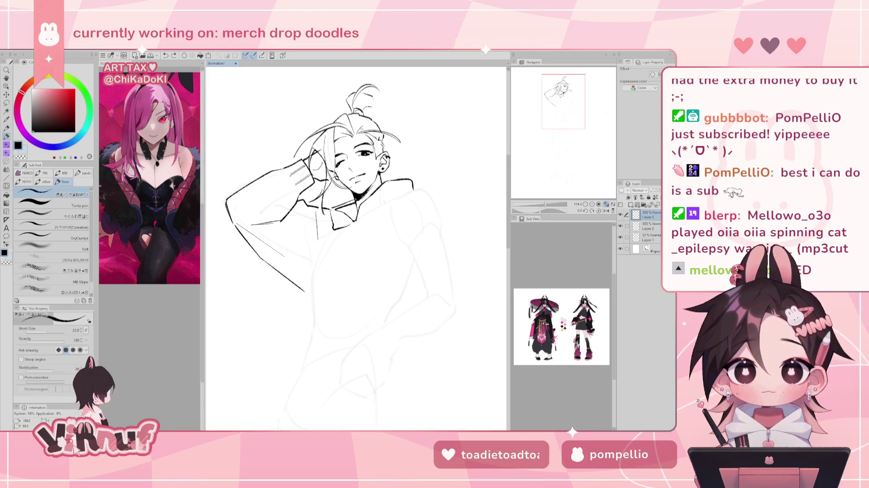
drag(322, 217, 317, 284)
key(ctrl+z)
key(ctrl+z)
drag(321, 213, 318, 263)
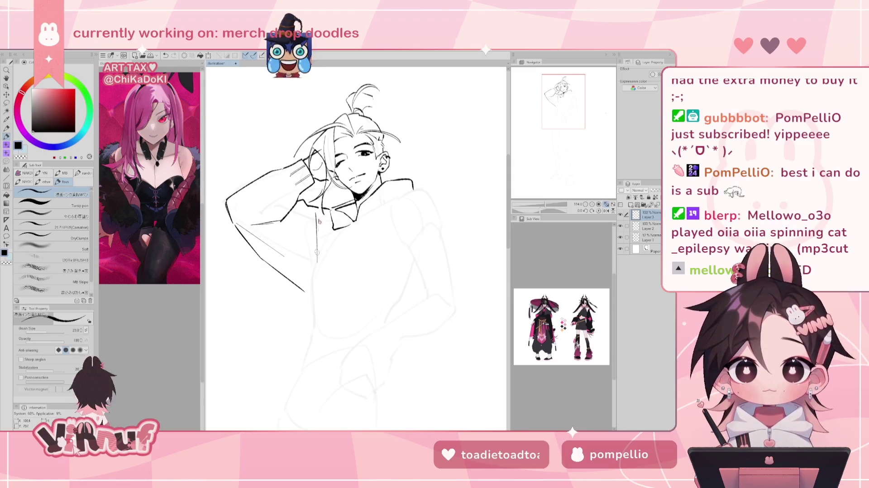
key(ctrl+z)
drag(321, 212, 317, 267)
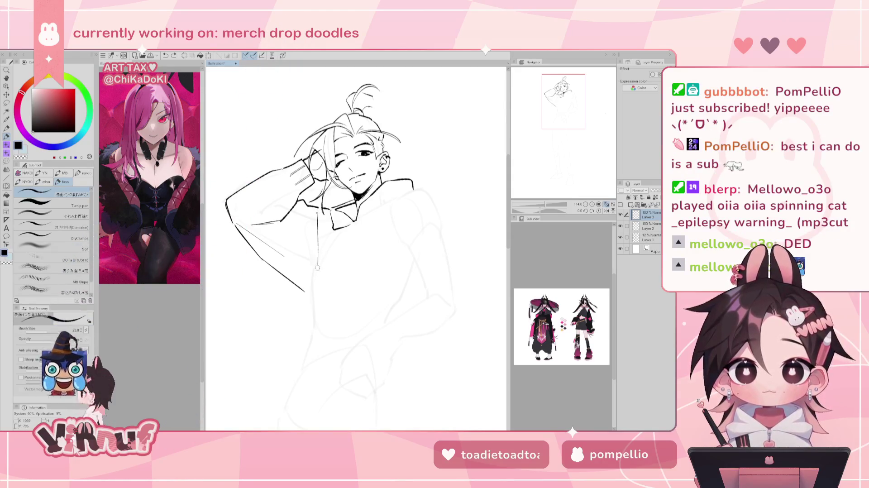
key(ctrl+z)
drag(317, 211, 316, 267)
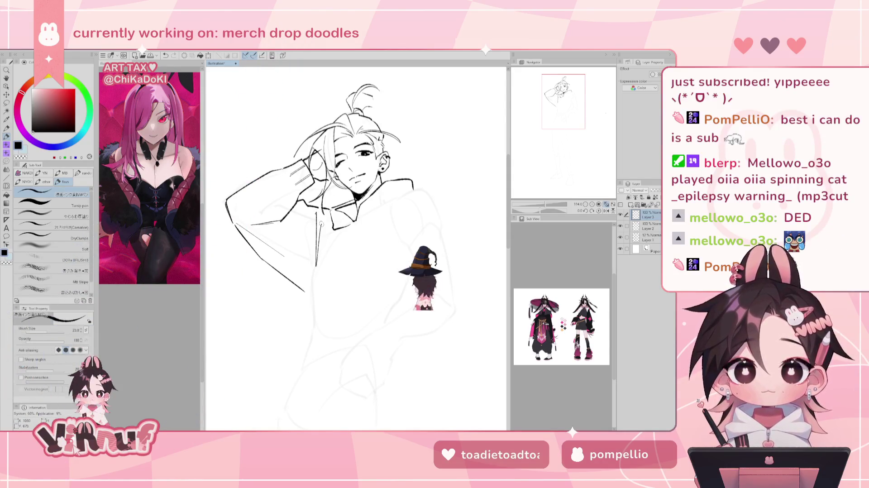
Ink the upper part of the hoodie side line and try continuing it toward the hip
drag(317, 208, 299, 157)
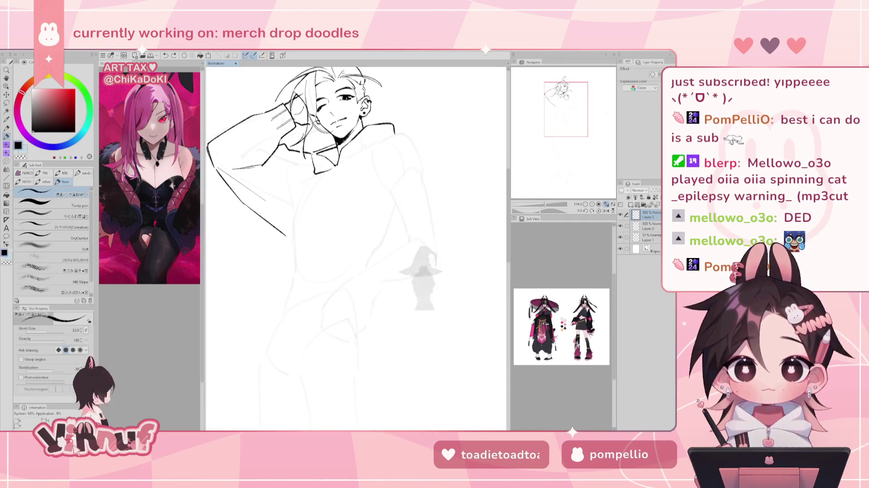
key(ctrl+z)
drag(298, 157, 290, 273)
key(ctrl+z)
drag(296, 207, 287, 273)
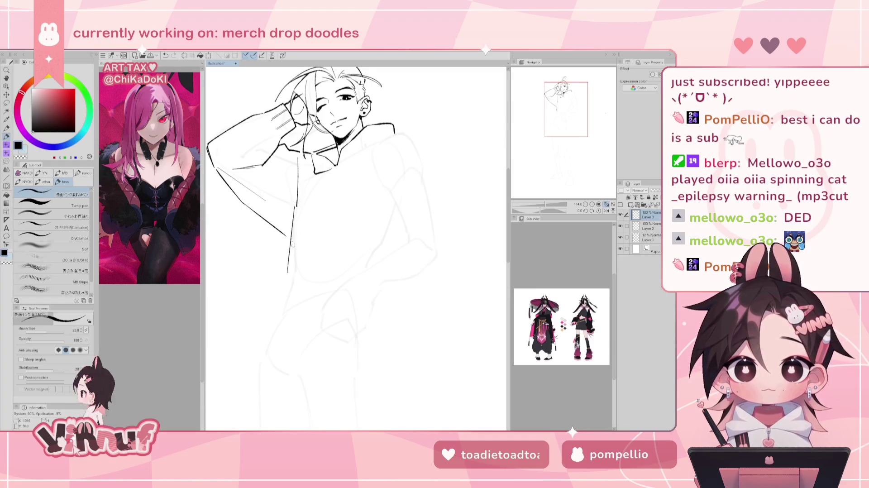
key(ctrl+z)
drag(387, 230, 408, 206)
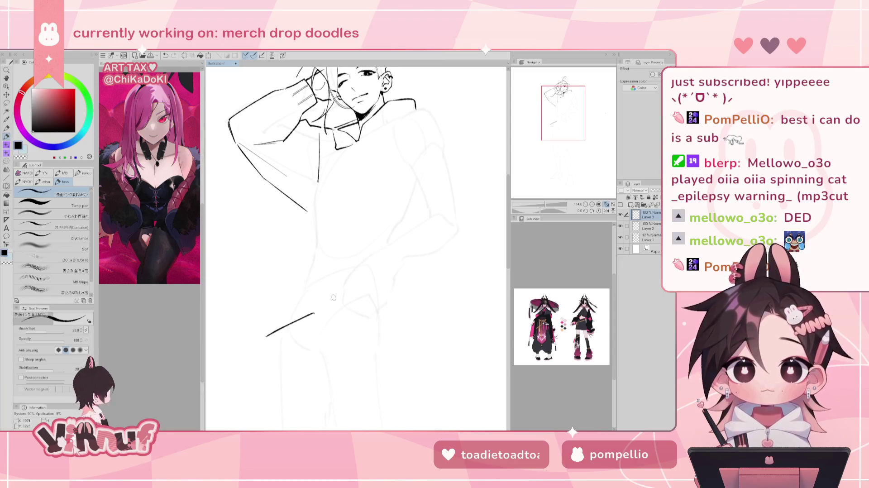
Draw the curved pocket line at the hip, extending it up and to the right
drag(278, 329, 318, 305)
key(ctrl+z)
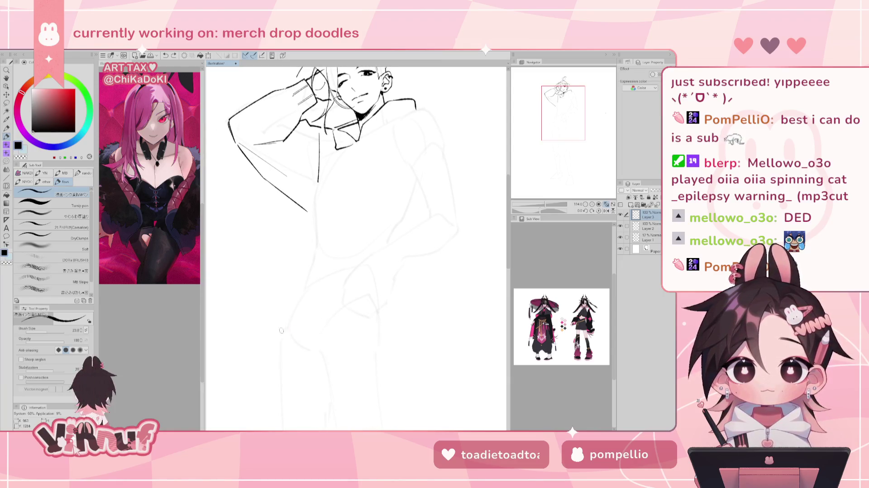
drag(280, 330, 344, 298)
key(ctrl+z)
mouse_move(279, 331)
mouse_down()
mouse_move(343, 300)
mouse_move(354, 281)
mouse_move(350, 296)
mouse_move(367, 262)
mouse_up()
key(ctrl+z)
key(ctrl+z)
key(ctrl+z)
key(ctrl+z)
key(ctrl+z)
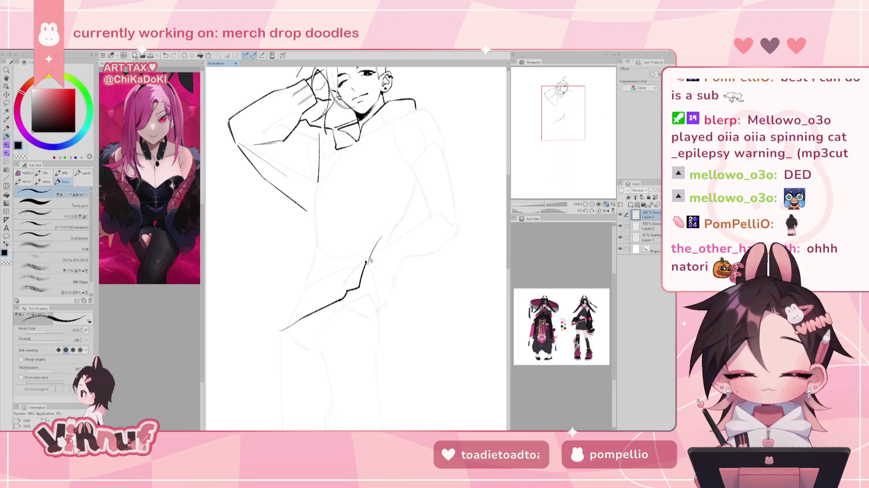
drag(367, 262, 382, 240)
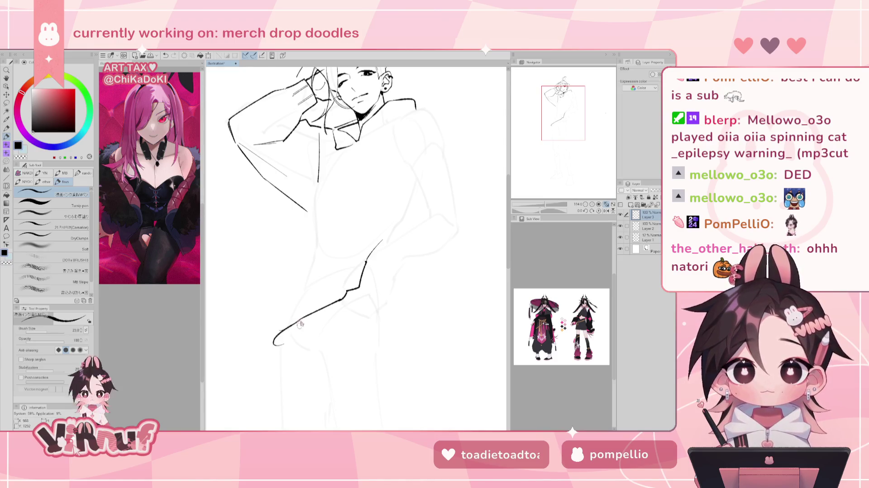
Erase the dark extra line at the lower hip
key(e)
mouse_move(264, 356)
mouse_down()
mouse_move(356, 298)
mouse_move(271, 357)
mouse_move(337, 315)
mouse_up()
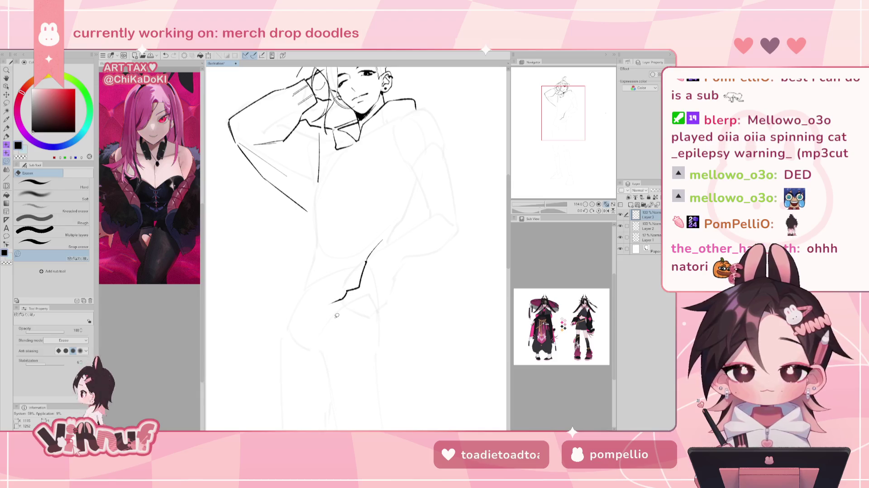
key(p)
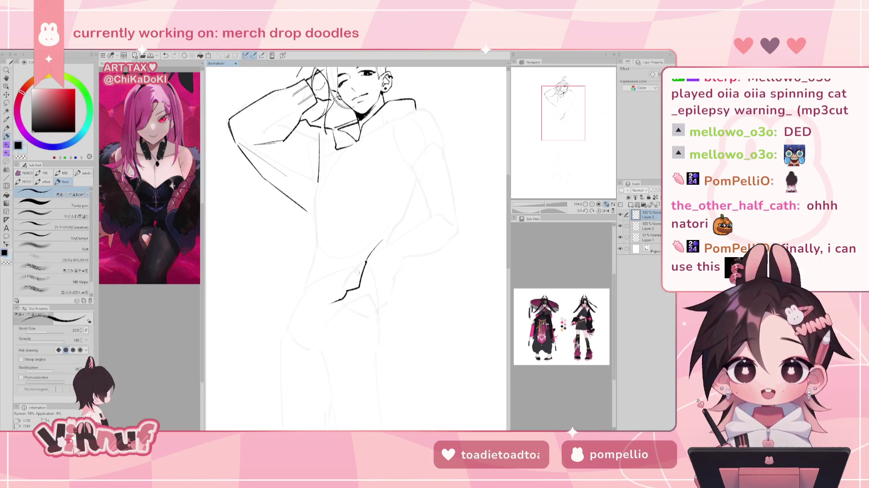
Erase part of the short pocket stroke
drag(407, 218, 392, 287)
key(e)
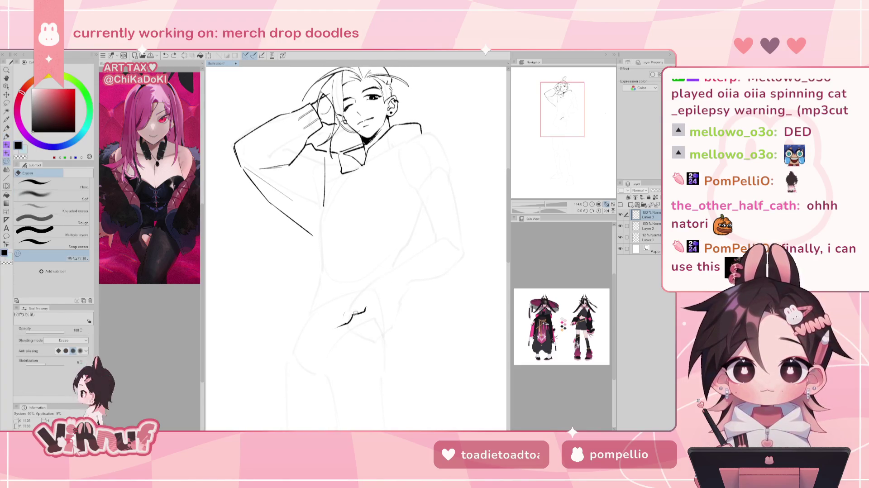
drag(352, 312, 369, 308)
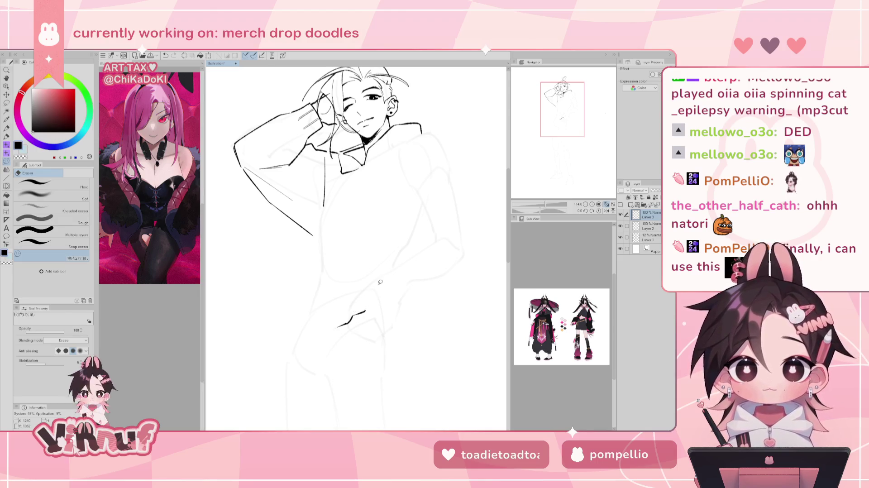
key(p)
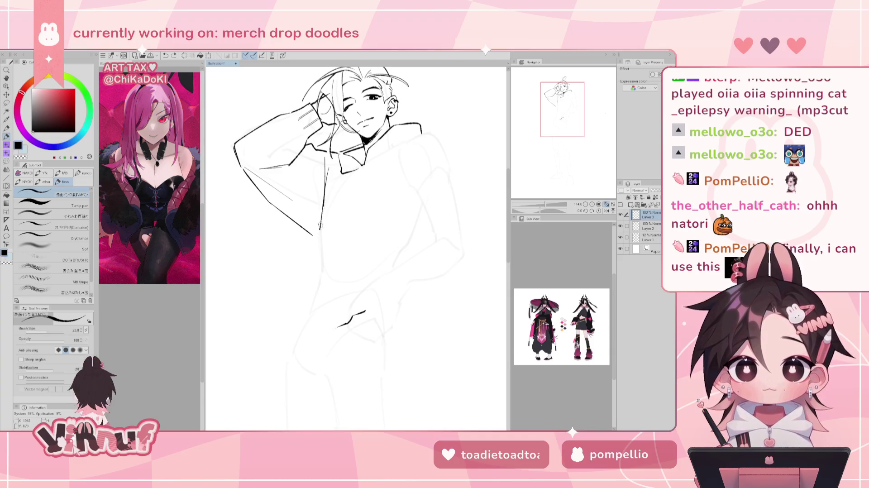
Draw the long hoodie side line down toward the hip, retrying it several times
drag(333, 167, 318, 248)
key(ctrl+z)
mouse_move(333, 173)
mouse_down()
mouse_move(308, 273)
mouse_move(313, 304)
mouse_up()
key(ctrl+z)
key(ctrl+z)
key(ctrl+z)
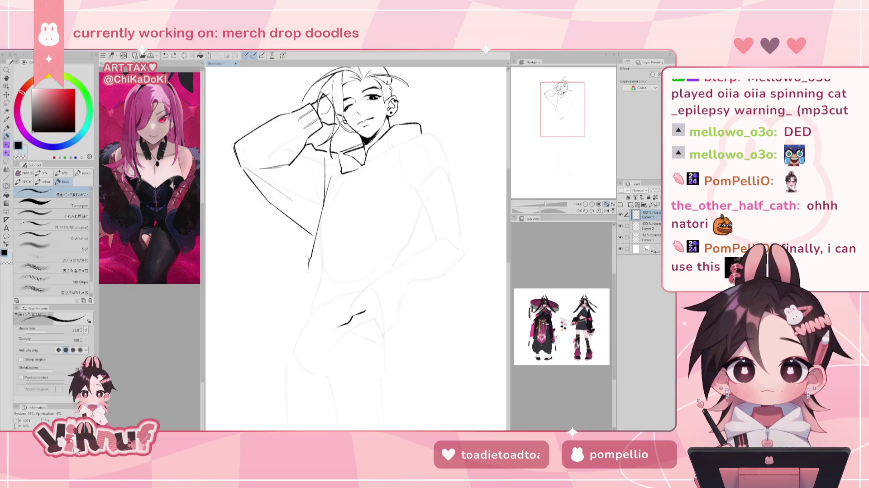
drag(309, 264, 305, 298)
key(ctrl+z)
Redraw the collar's right edge toward the shoulder and mirror the view to check it
drag(492, 138, 464, 162)
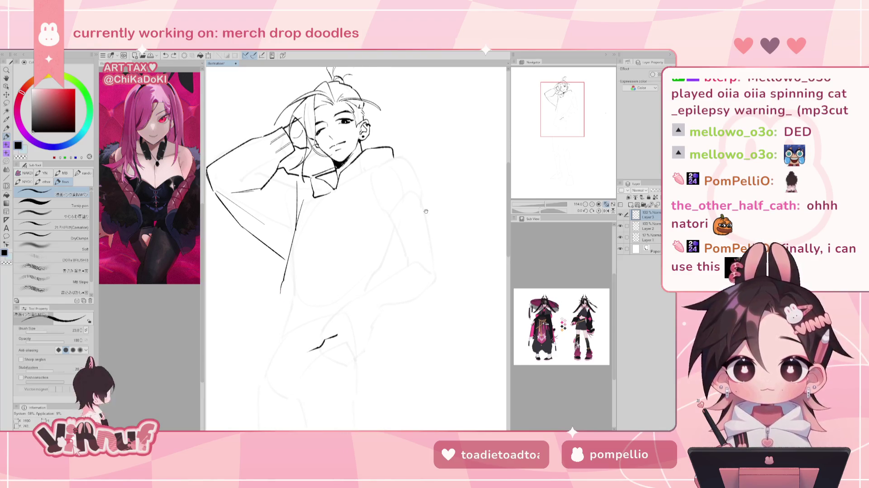
drag(395, 155, 412, 166)
key(ctrl+z)
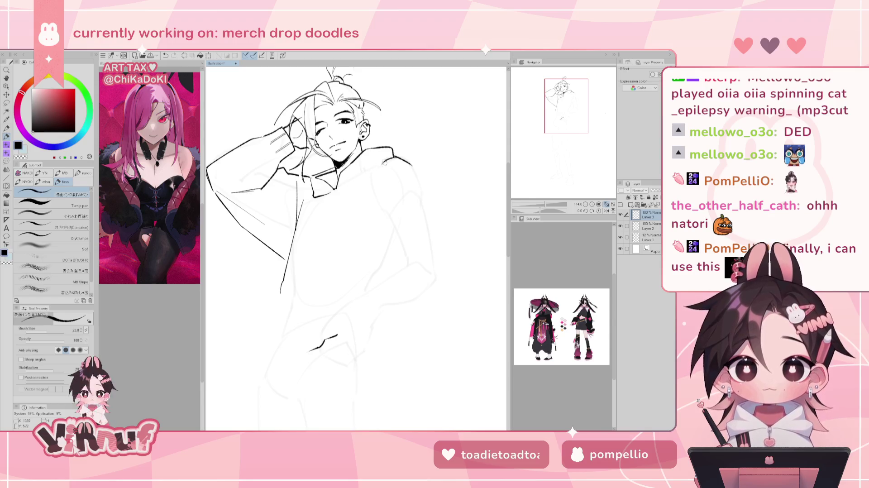
key(ctrl+z)
key(ctrl+z)
drag(394, 154, 358, 181)
key(ctrl+z)
key(h)
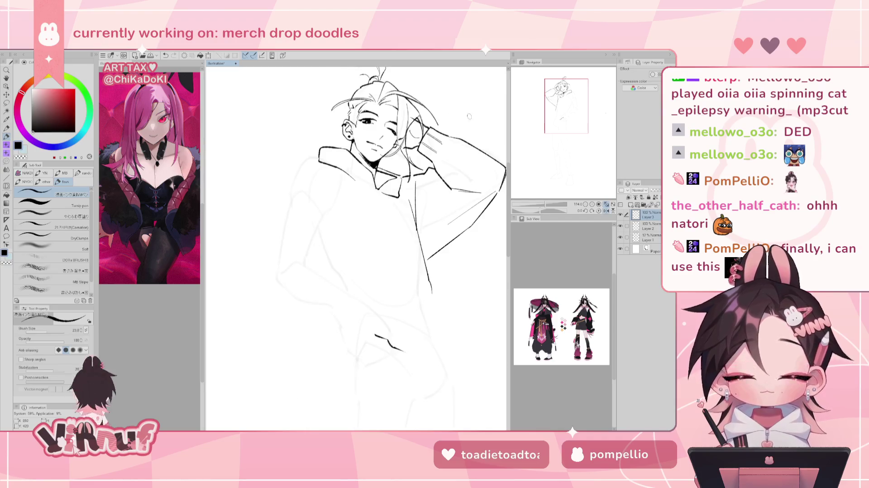
key(h)
key(e)
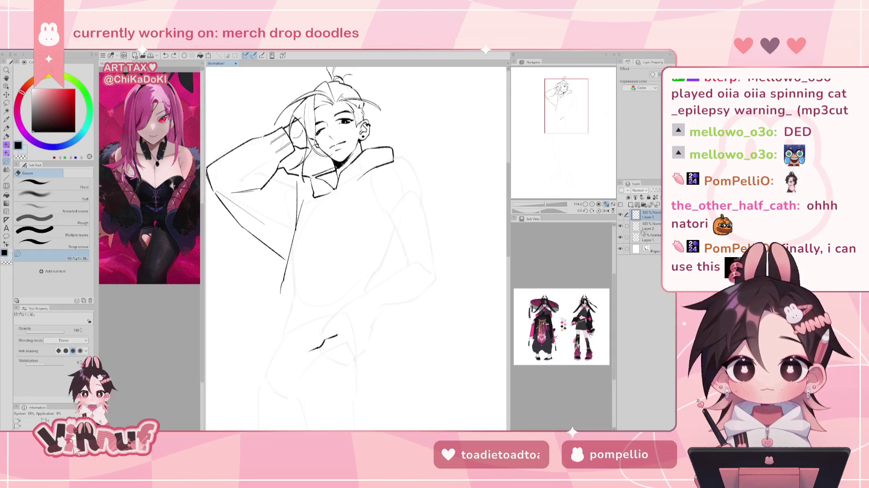
Make Layer 2 the drawing layer and erase part of the collar linework
click(625, 226)
click(648, 225)
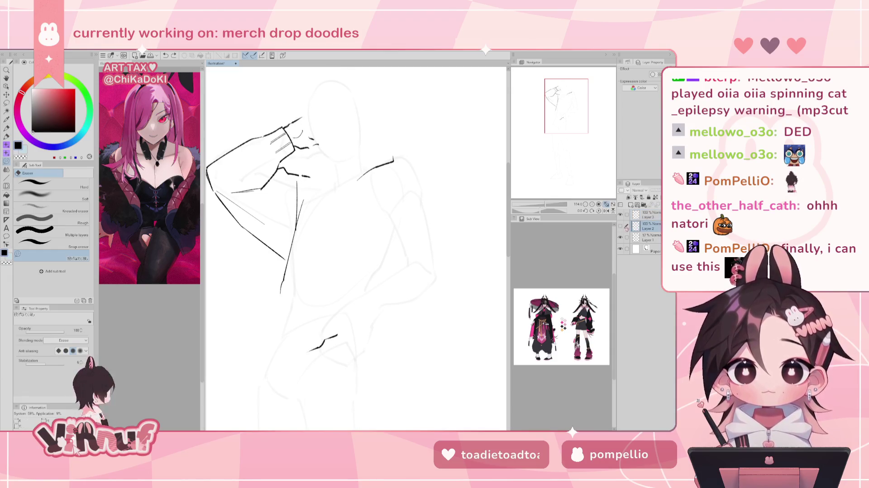
click(620, 226)
mouse_move(361, 165)
mouse_down()
mouse_move(362, 147)
mouse_move(393, 157)
mouse_up()
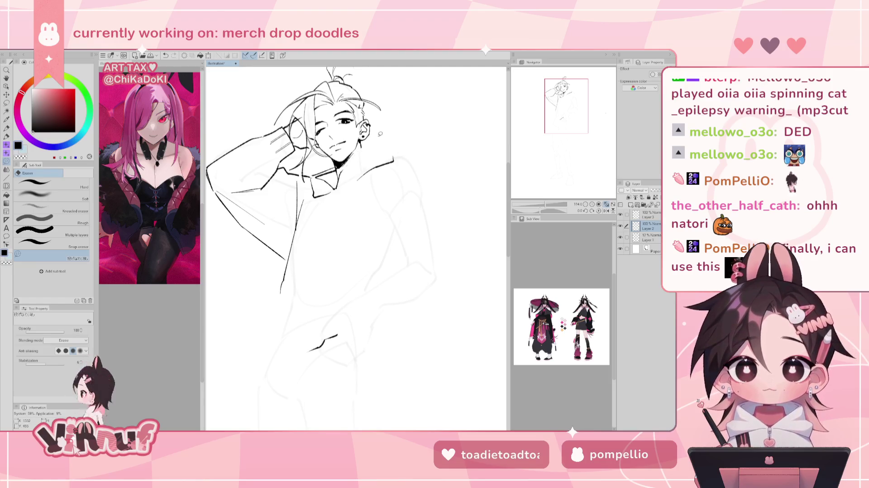
key(p)
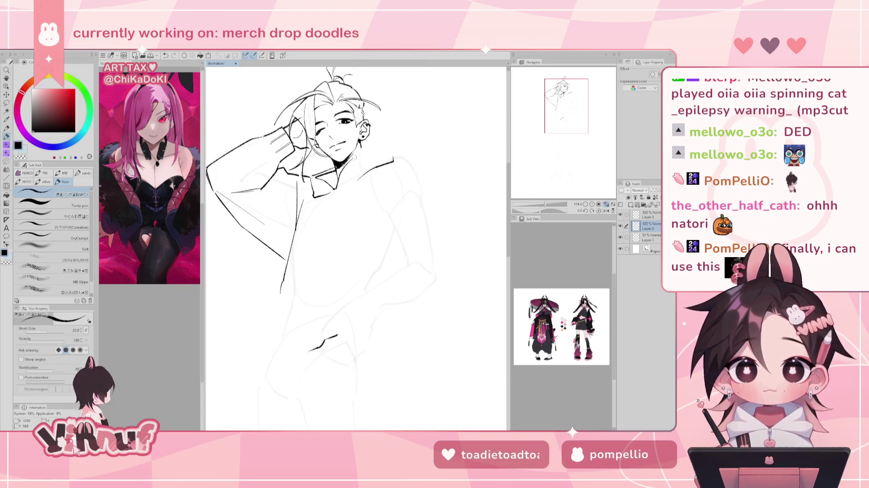
Ink the neck and the collar curve toward the shoulder, checking with a mirrored view
drag(354, 157, 341, 174)
key(ctrl+z)
mouse_move(384, 140)
mouse_down()
mouse_move(349, 162)
mouse_move(393, 153)
mouse_up()
key(ctrl+z)
key(ctrl+z)
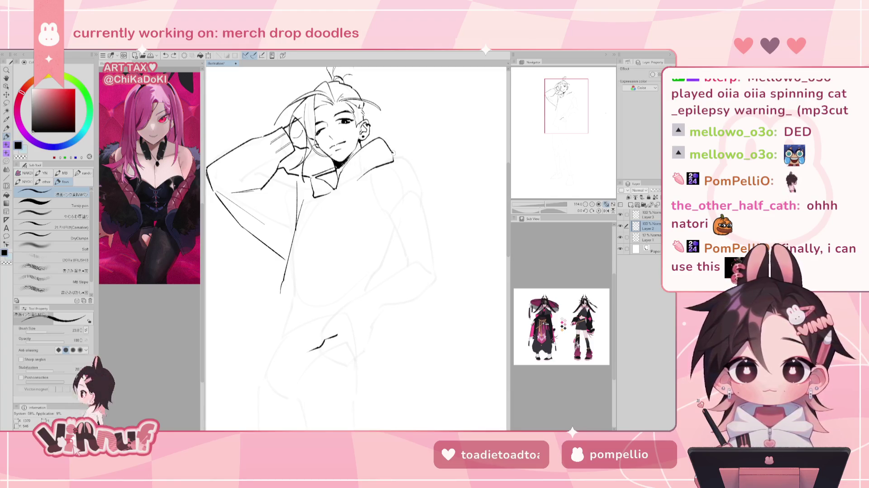
key(h)
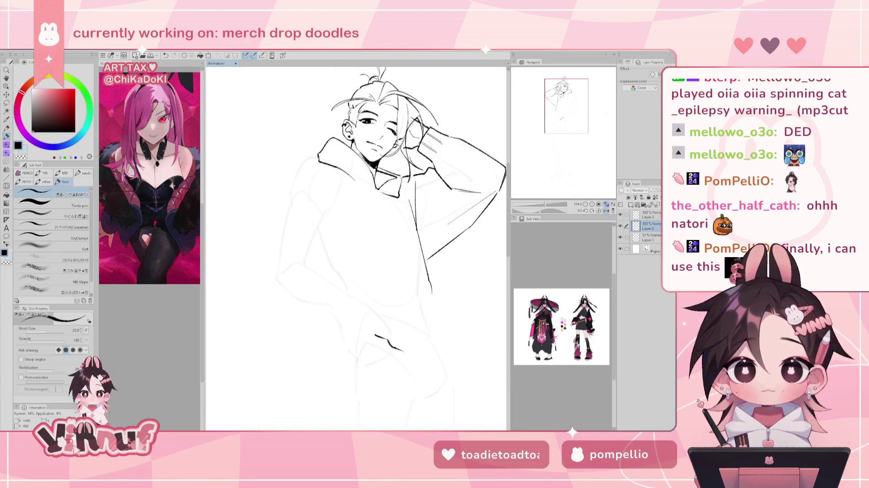
key(h)
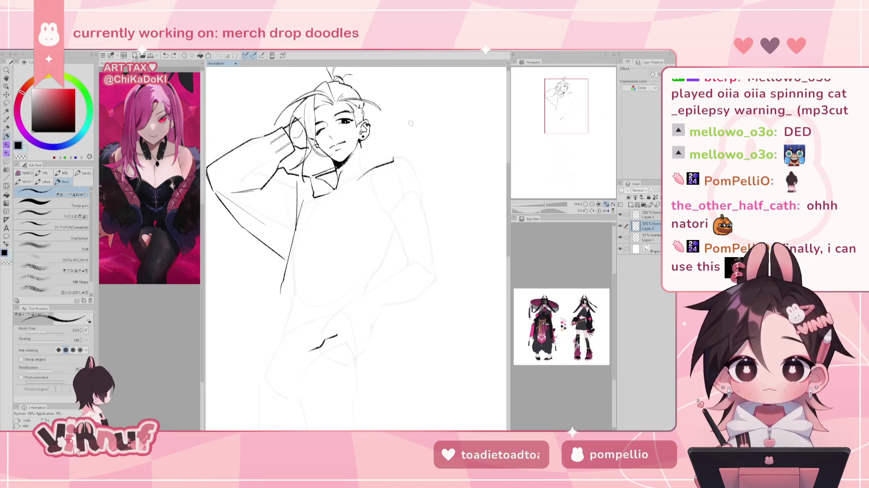
drag(349, 168, 393, 147)
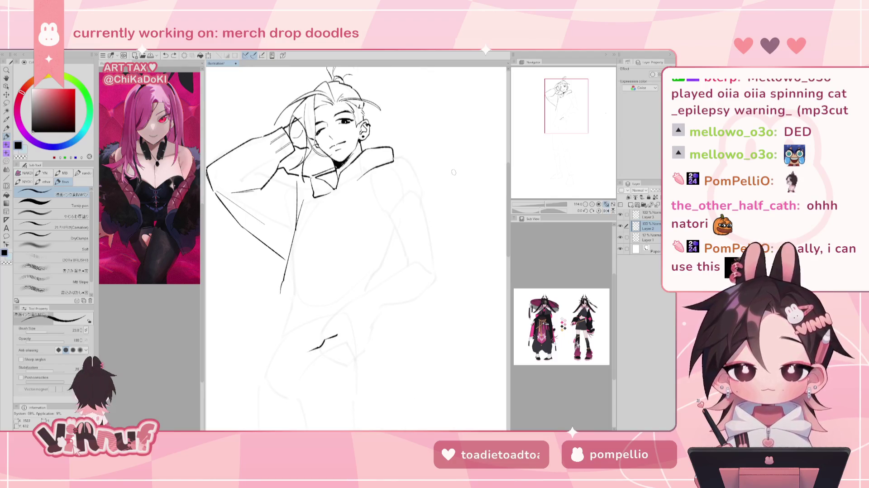
key(ctrl+z)
key(ctrl+z)
key(ctrl+y)
key(ctrl+y)
key(ctrl+z)
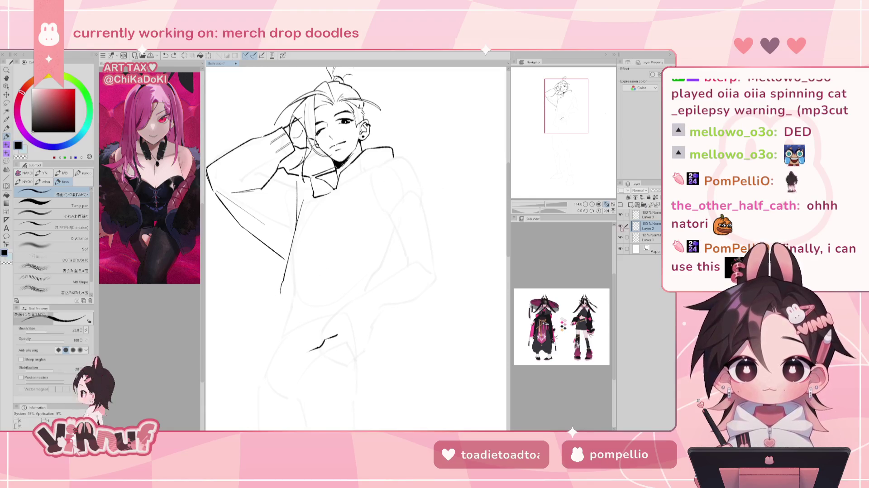
click(621, 225)
click(621, 225)
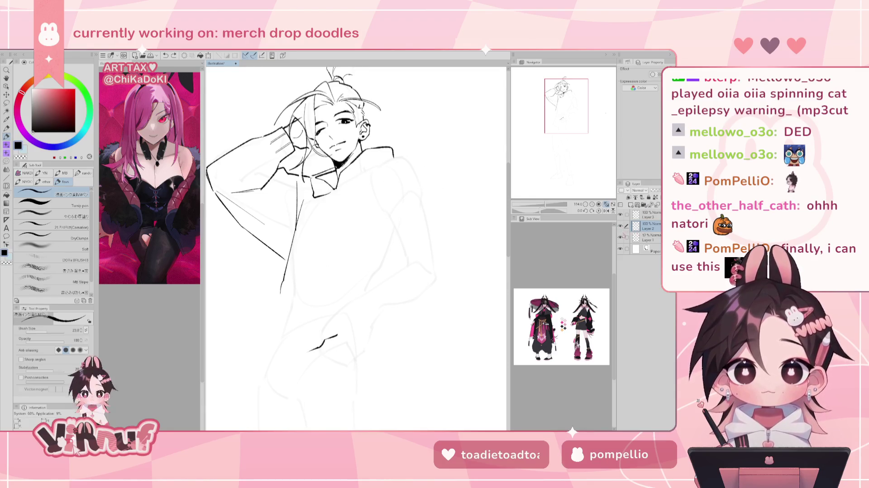
Extend the collar end into a long outer shoulder line down the figure's right side
drag(349, 185, 394, 169)
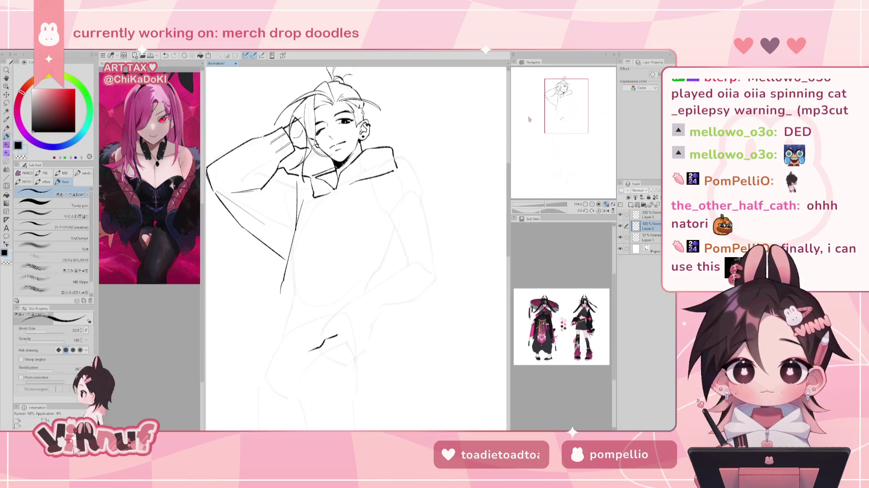
drag(397, 170, 404, 173)
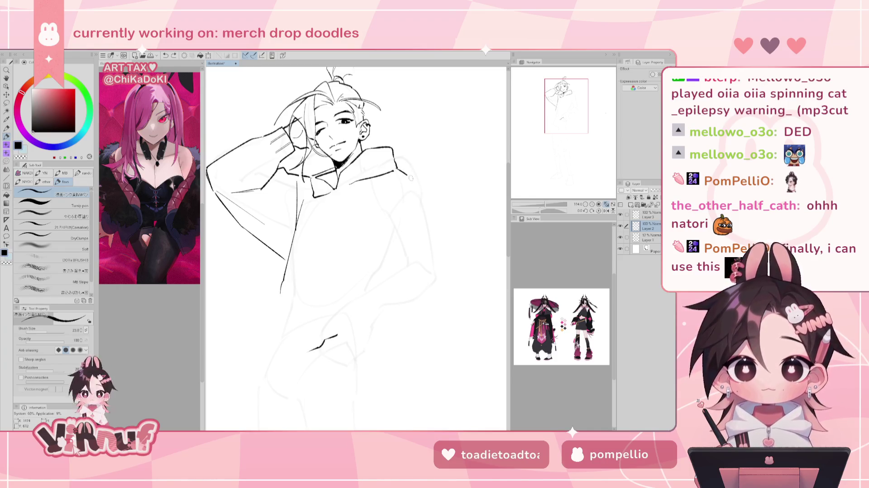
key(ctrl+z)
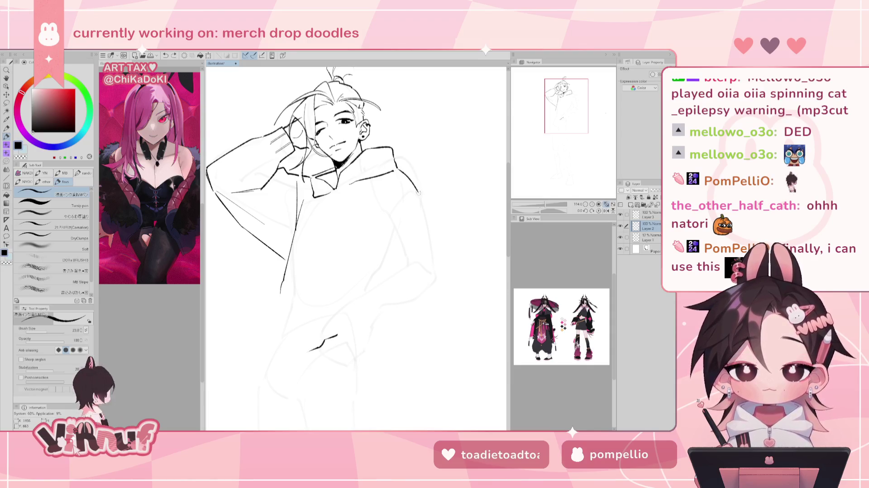
drag(396, 167, 433, 221)
key(ctrl+z)
drag(398, 170, 440, 240)
key(ctrl+z)
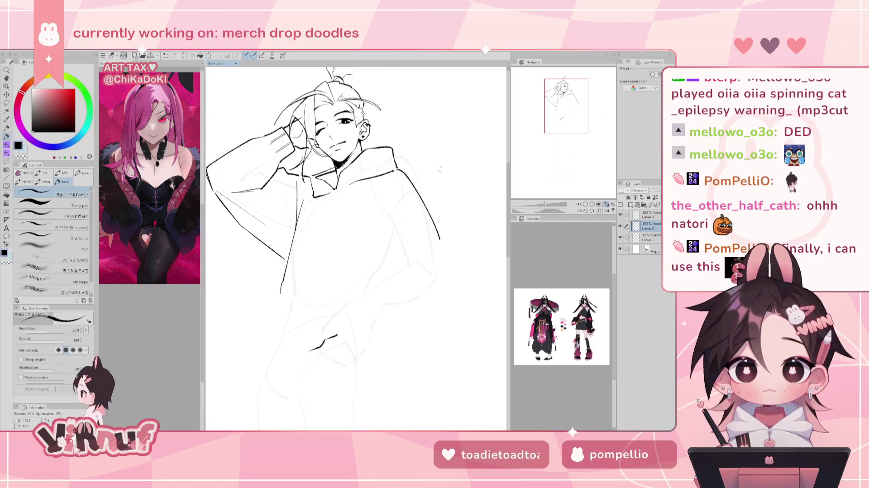
key(h)
key(h)
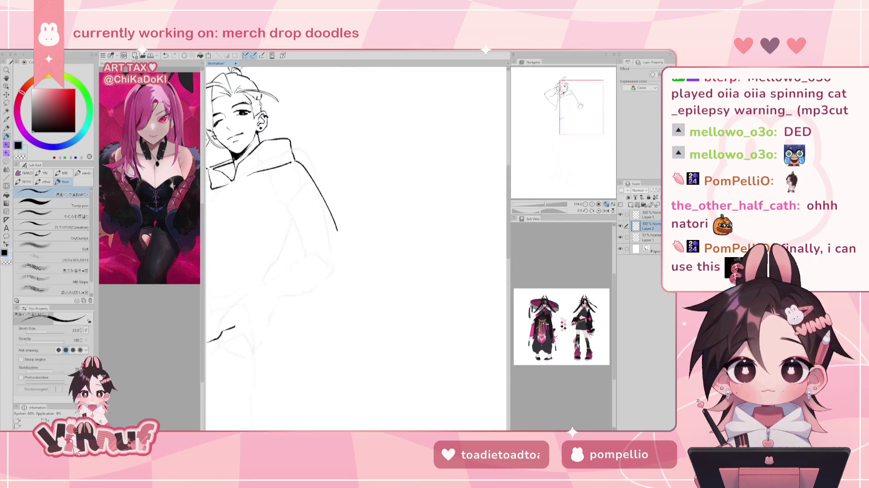
mouse_move(548, 108)
mouse_down()
mouse_move(573, 116)
mouse_move(560, 119)
mouse_up()
key(e)
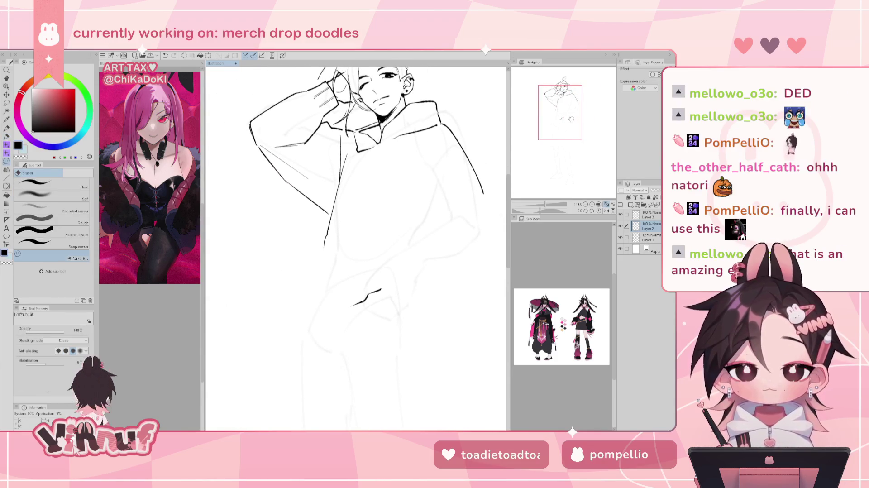
Lighten the sketch on the hoodie's left side, then ink a line down the hoodie front on Layer 3
key(p)
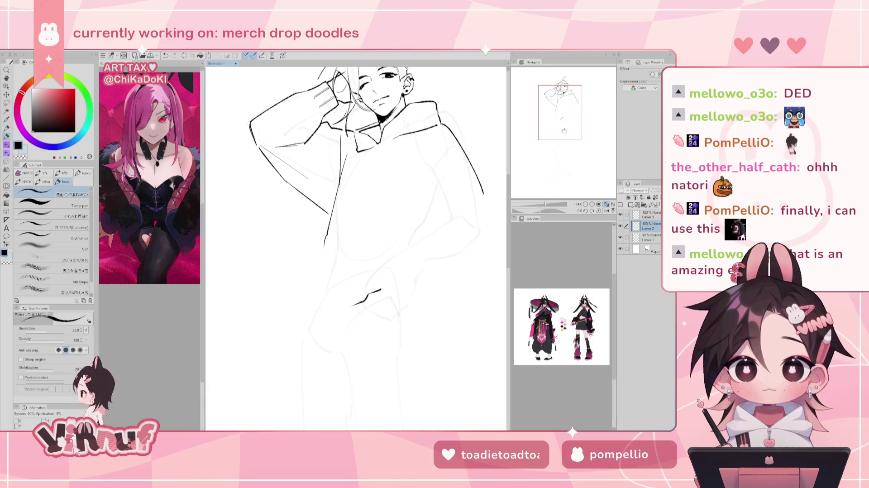
mouse_move(571, 119)
mouse_down()
mouse_move(561, 115)
mouse_move(575, 107)
mouse_up()
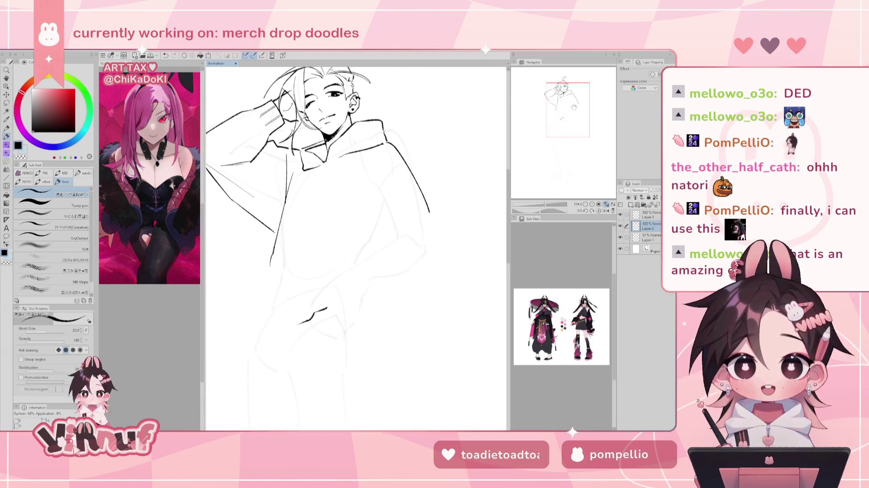
key(e)
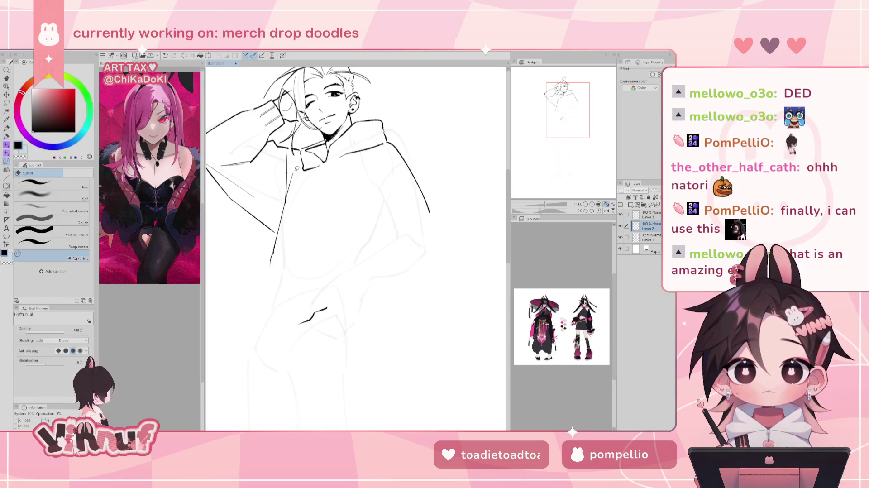
drag(292, 181, 295, 180)
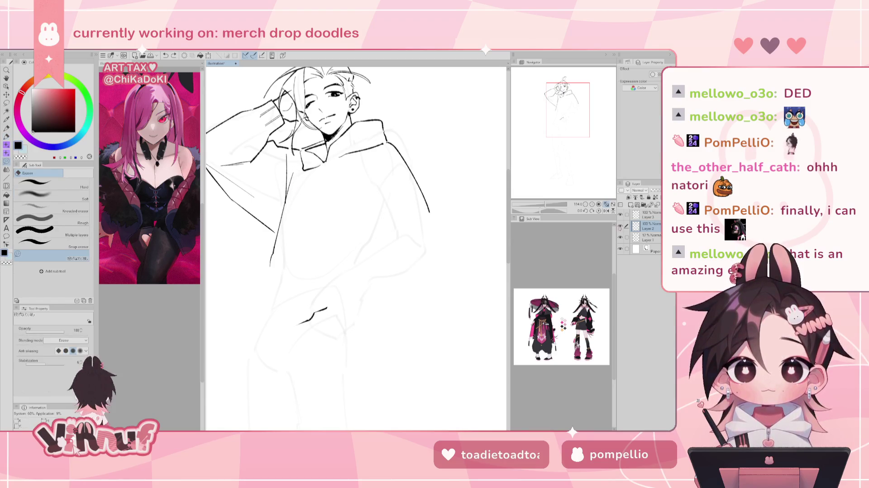
click(648, 215)
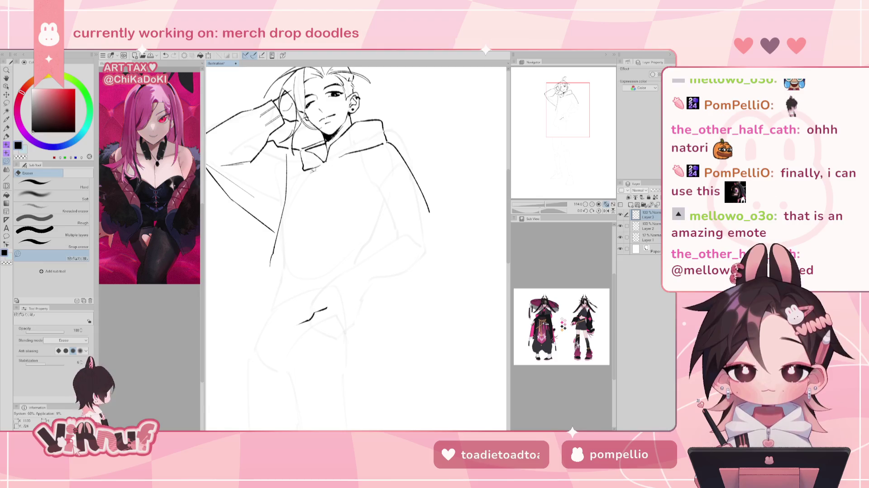
key(p)
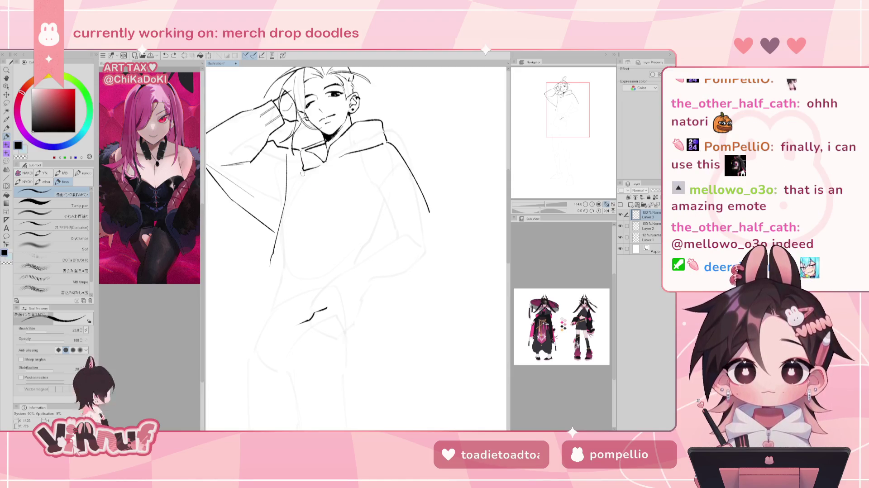
drag(302, 174, 318, 241)
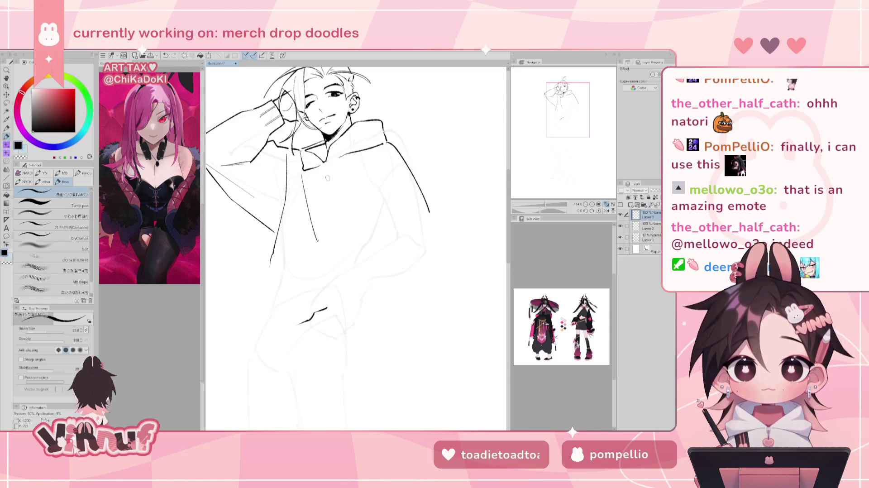
Erase the long sketch line and retry inking the hoodie's left-side vertical line
key(ctrl+z)
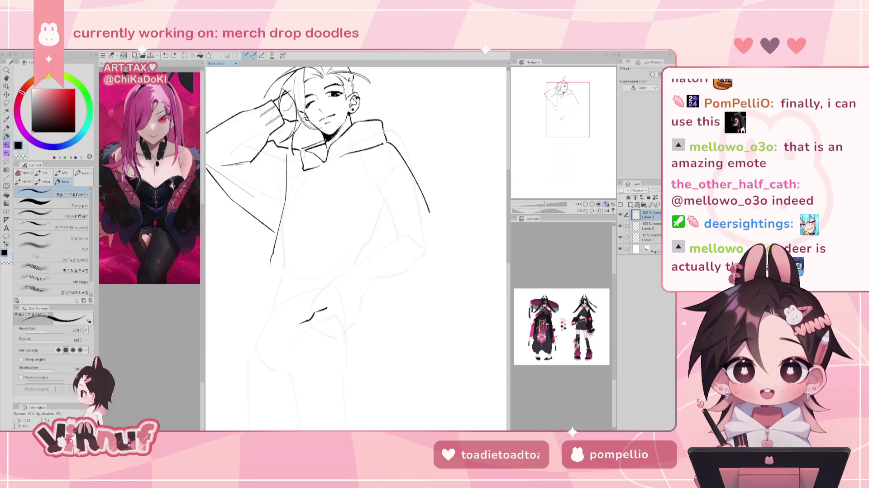
key(e)
drag(293, 153, 271, 267)
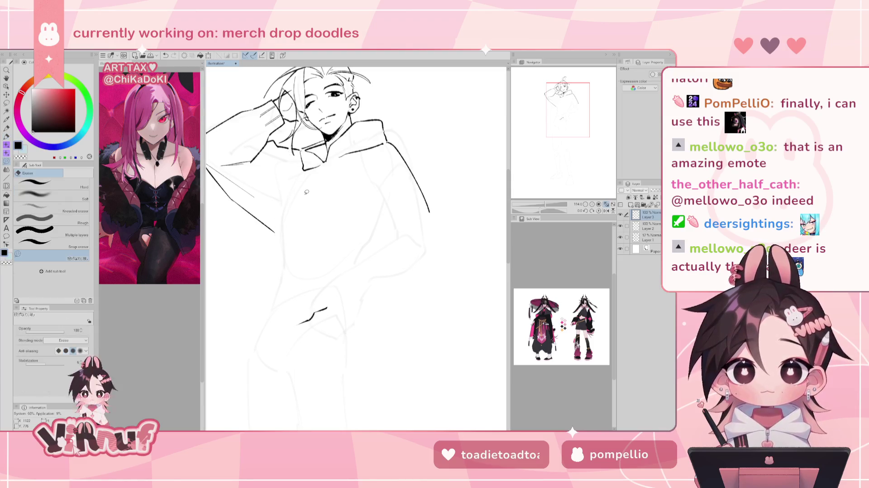
key(p)
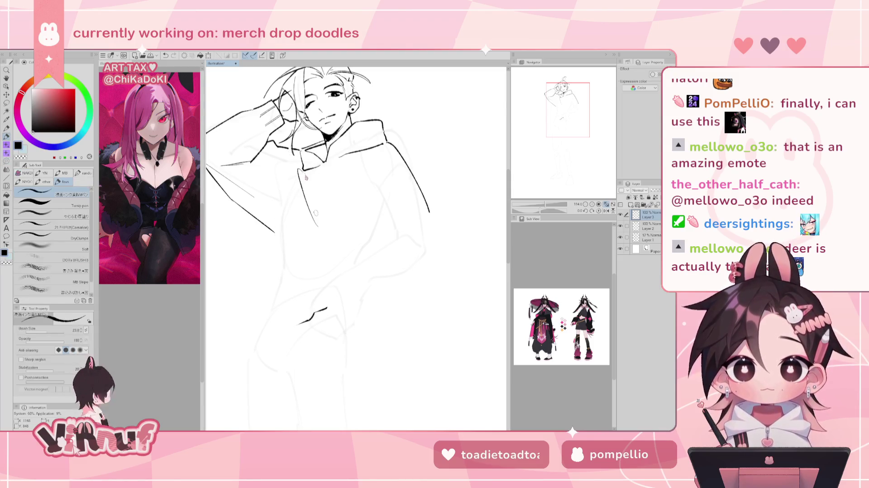
drag(300, 165, 319, 235)
key(ctrl+z)
key(ctrl+z)
key(ctrl+z)
drag(302, 172, 319, 231)
key(ctrl+z)
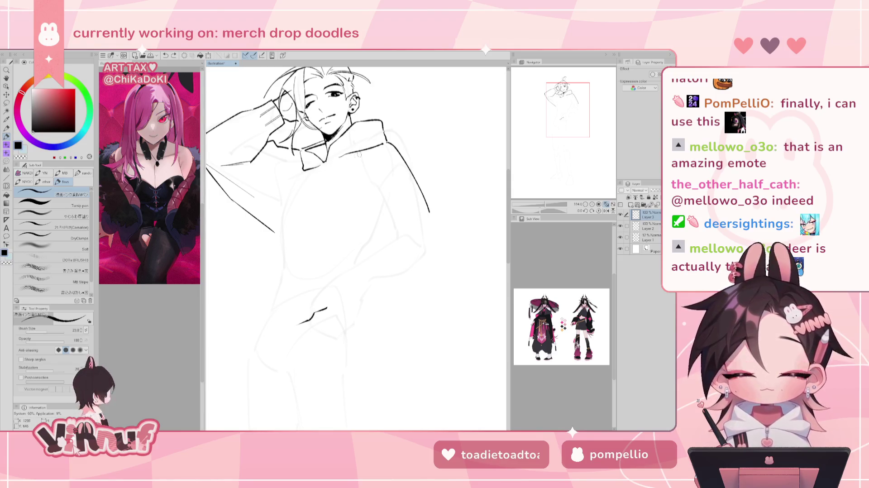
drag(297, 155, 285, 249)
key(ctrl+z)
key(ctrl+z)
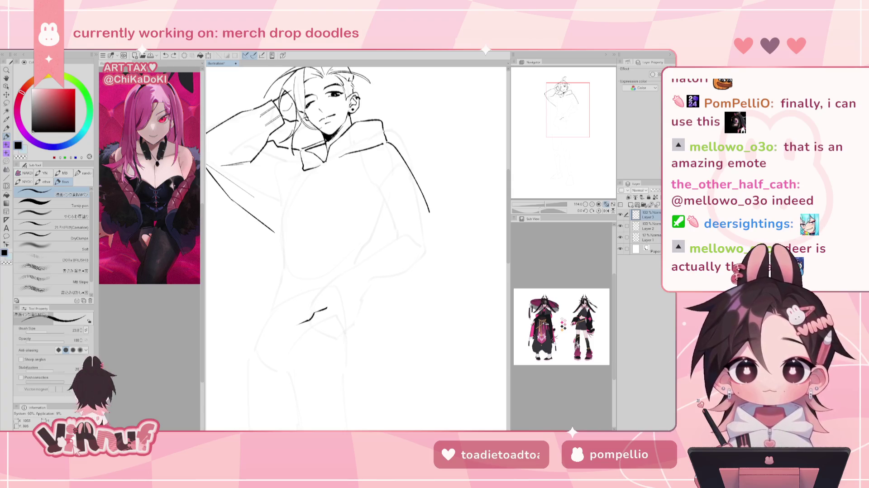
drag(290, 169, 285, 250)
key(ctrl+z)
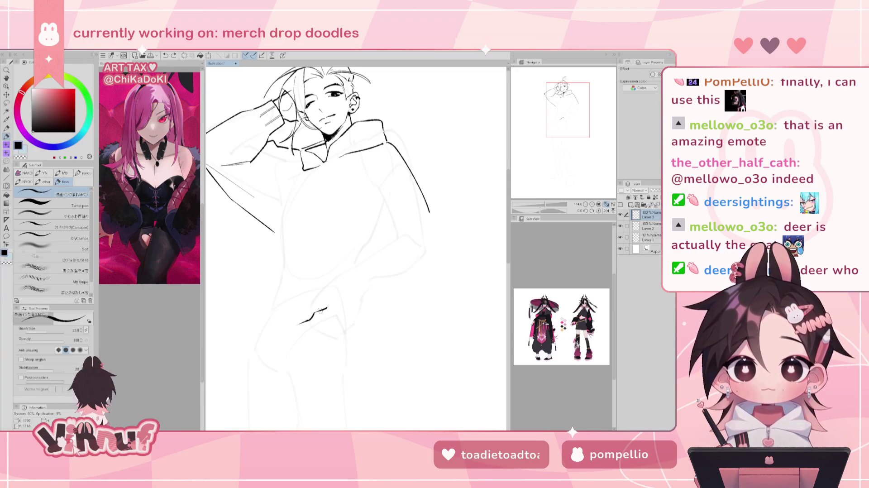
Erase a stray stroke near the hem, then ink pocket strokes and a finger line
key(e)
drag(335, 299, 348, 282)
key(p)
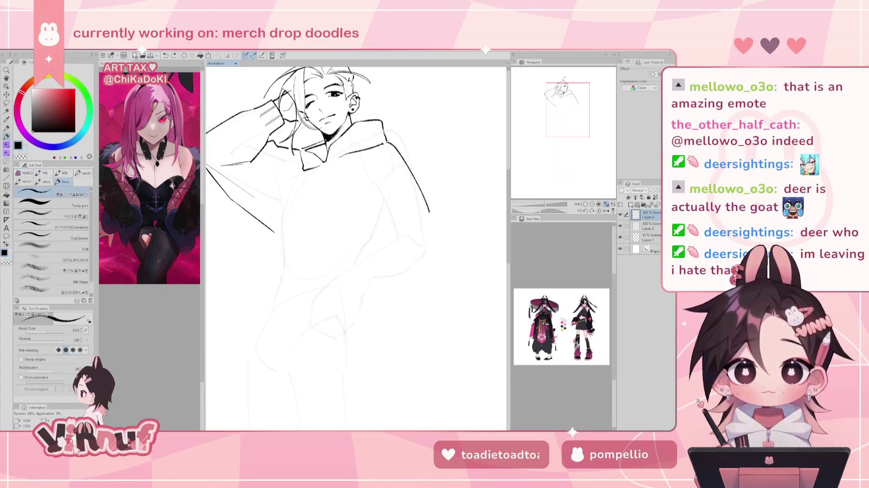
mouse_move(342, 277)
mouse_down()
mouse_move(319, 319)
mouse_move(329, 307)
mouse_up()
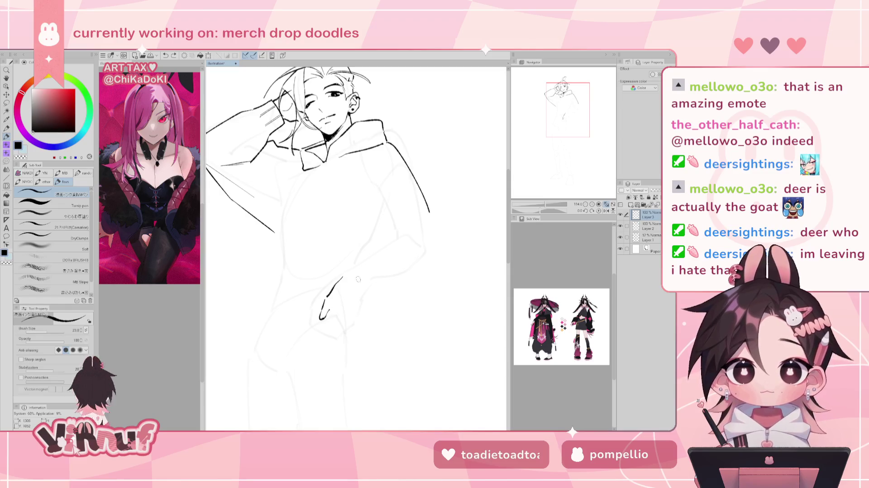
key(ctrl+z)
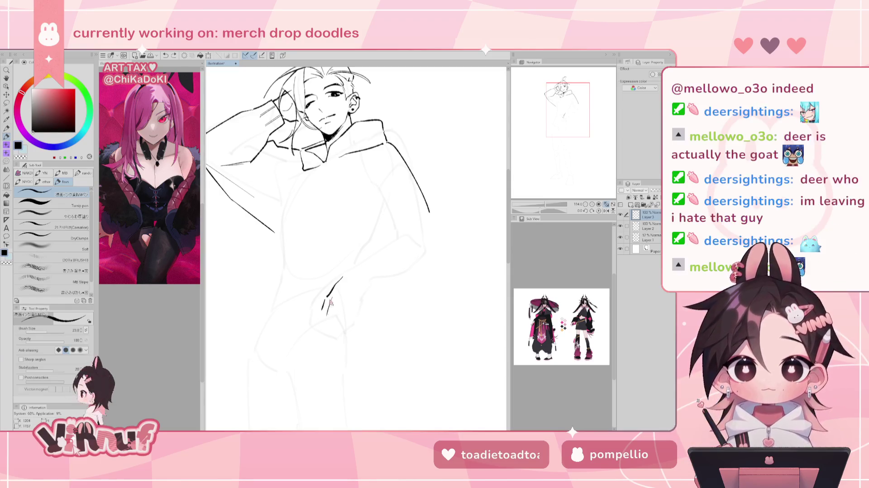
key(ctrl+z)
drag(323, 311, 329, 332)
key(ctrl+z)
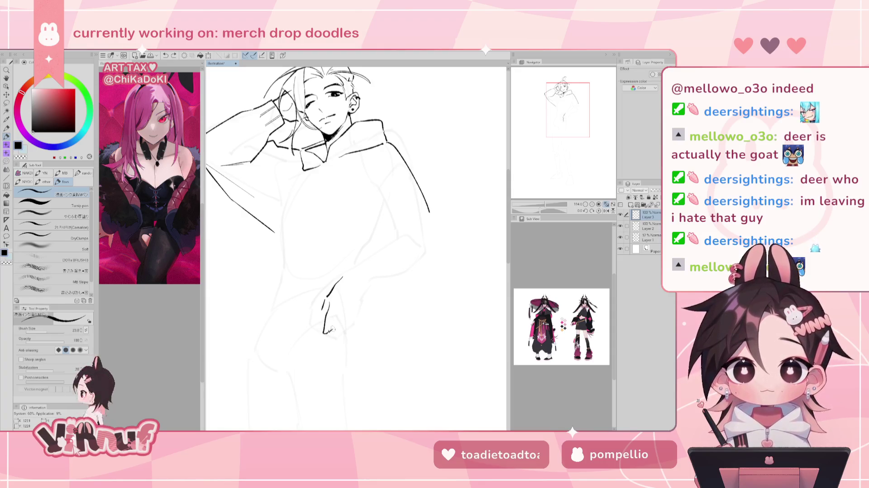
key(ctrl+z)
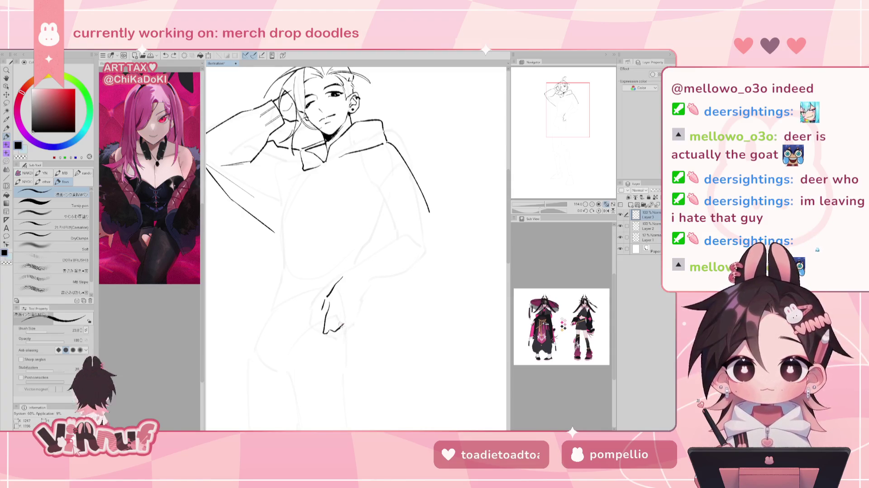
drag(344, 325, 347, 312)
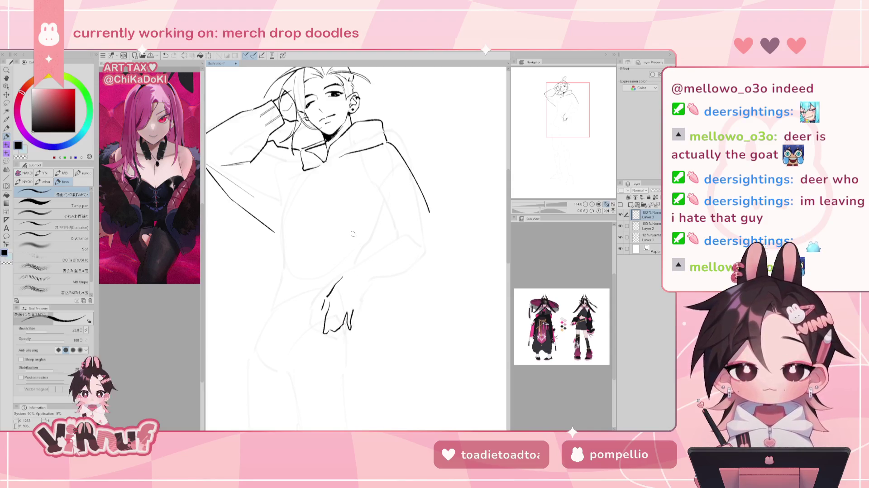
Ink the hand's left edge, then erase two finger strokes beside the hand
drag(324, 307, 319, 322)
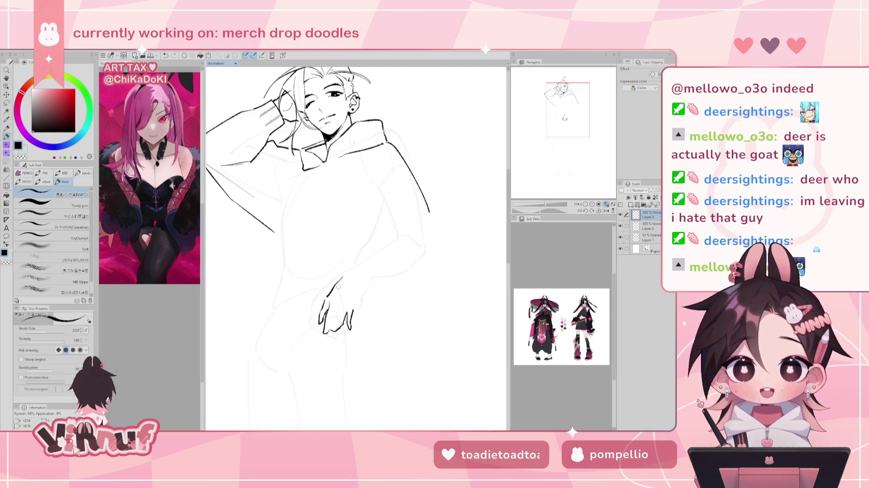
key(e)
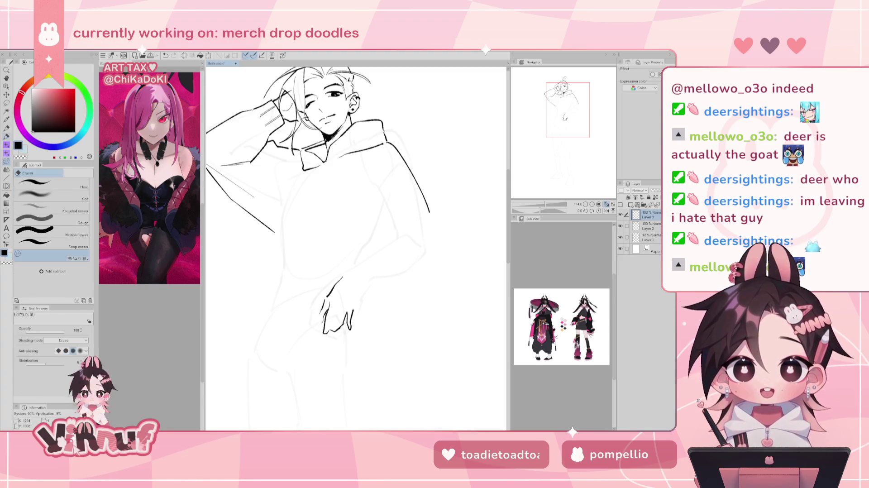
key(p)
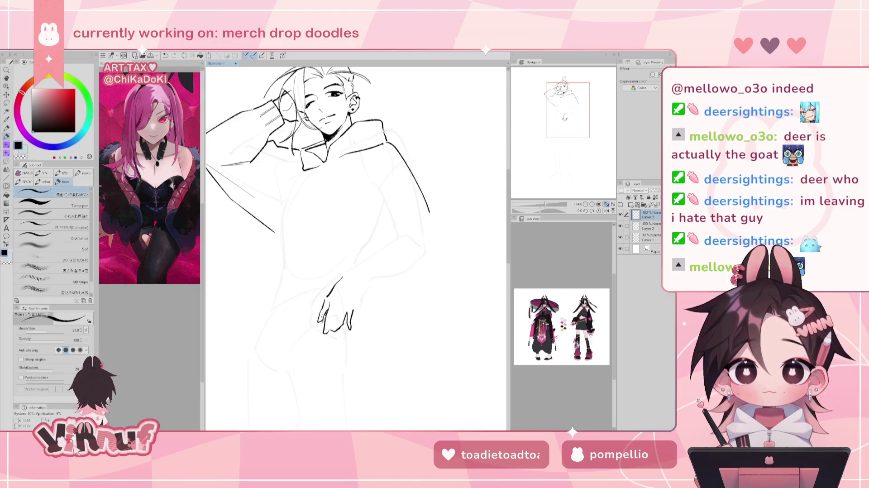
key(e)
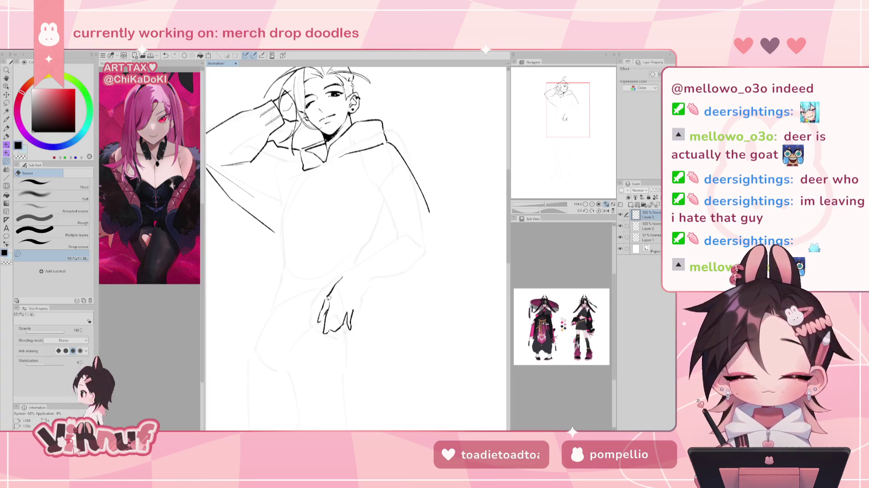
key(p)
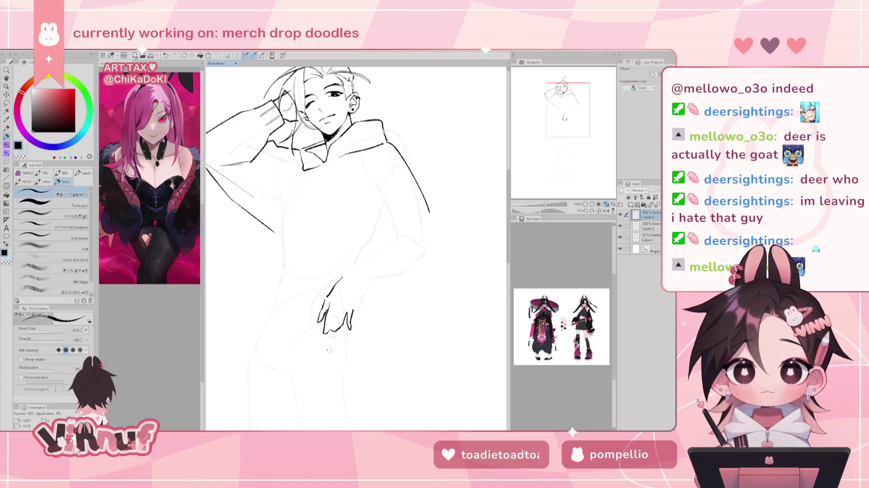
key(e)
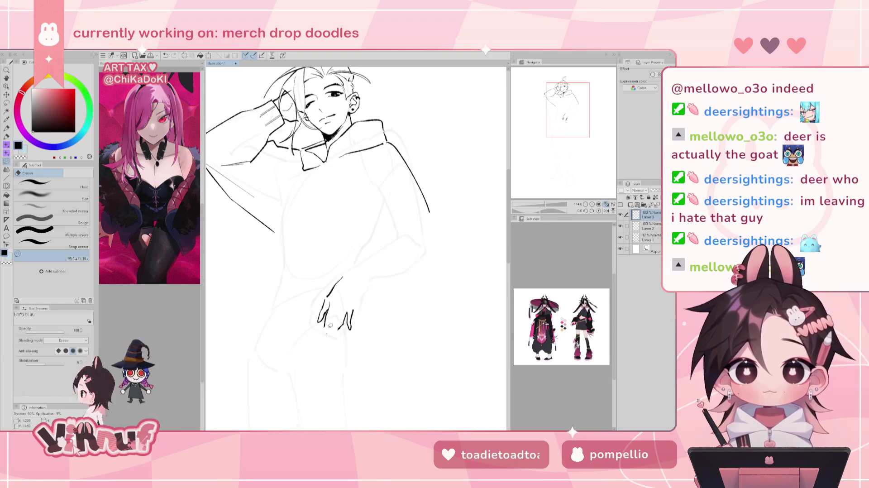
mouse_move(352, 308)
mouse_down()
mouse_move(350, 328)
mouse_move(320, 324)
mouse_up()
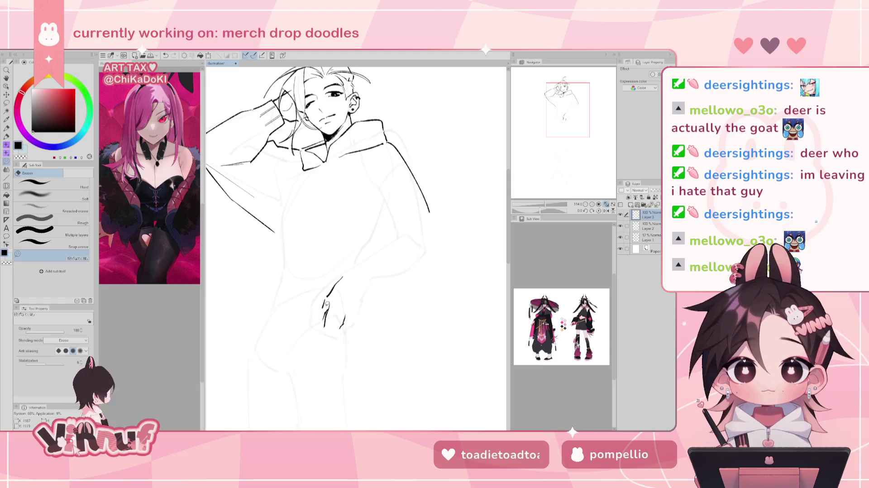
key(p)
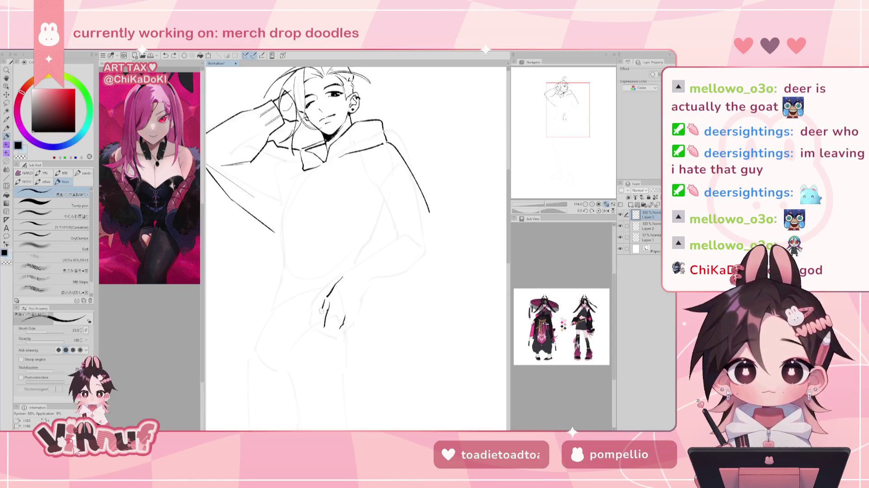
Redraw short hand strokes and ink a diagonal pocket edge below the hand
drag(326, 299, 318, 324)
key(ctrl+z)
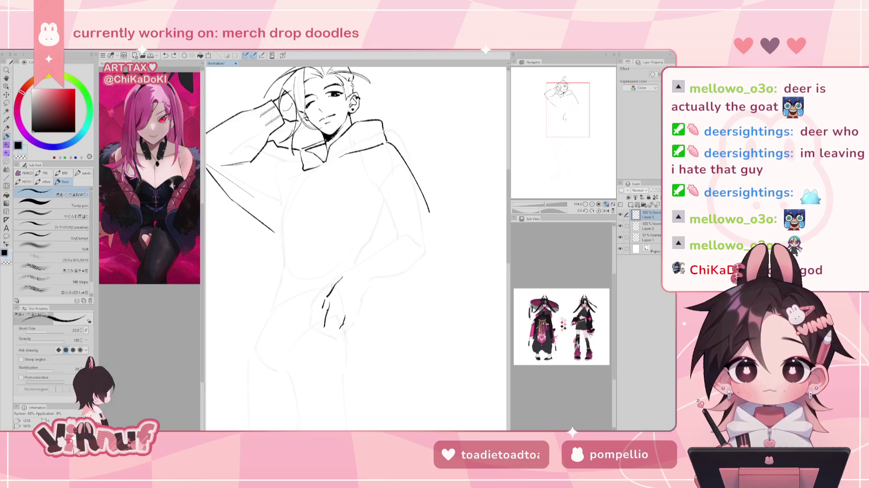
drag(337, 294, 329, 306)
key(e)
drag(326, 335, 364, 268)
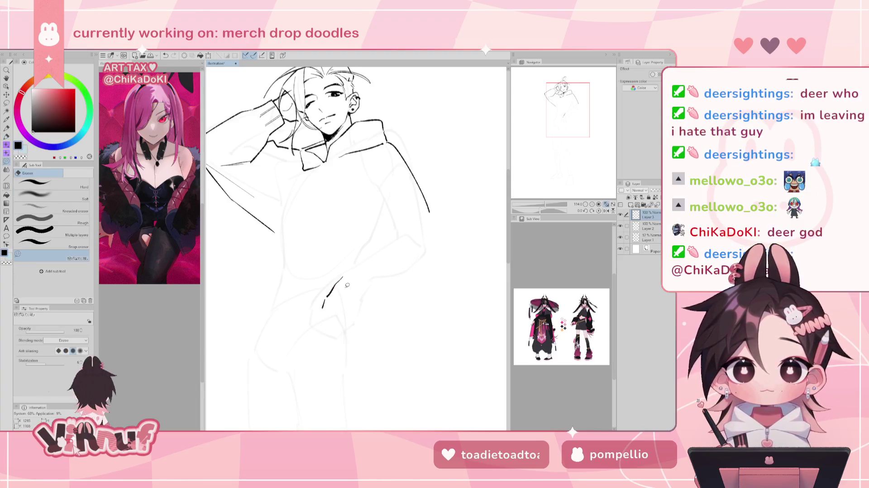
key(p)
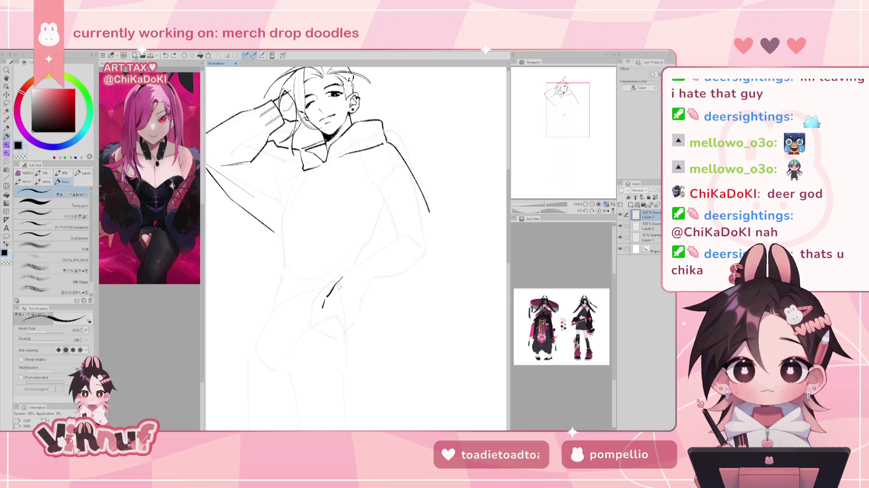
drag(338, 287, 361, 305)
key(ctrl+z)
key(ctrl+z)
Ink a short cuff line above the pocket and the forearm sleeve line toward the elbow
drag(342, 272, 331, 289)
key(ctrl+z)
key(ctrl+z)
key(ctrl+z)
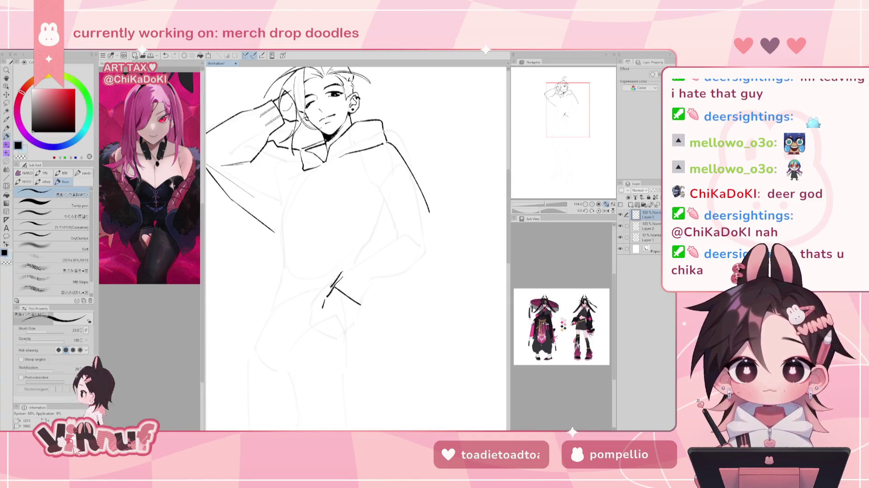
key(e)
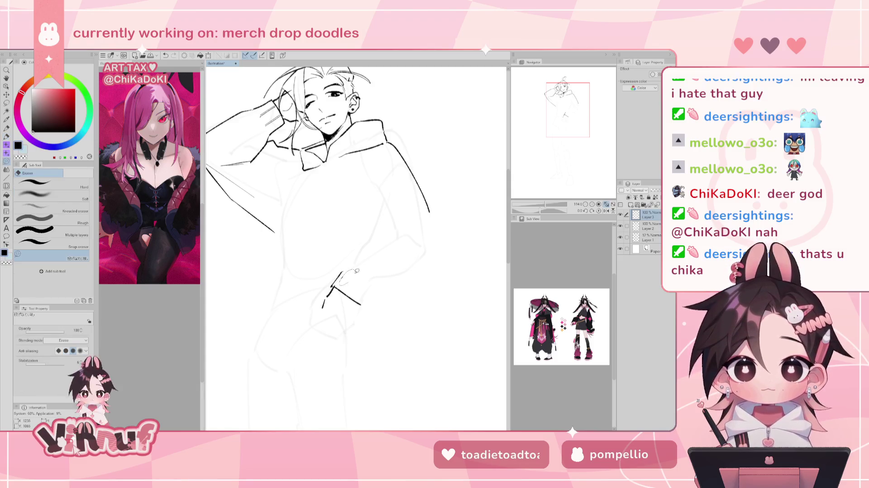
key(p)
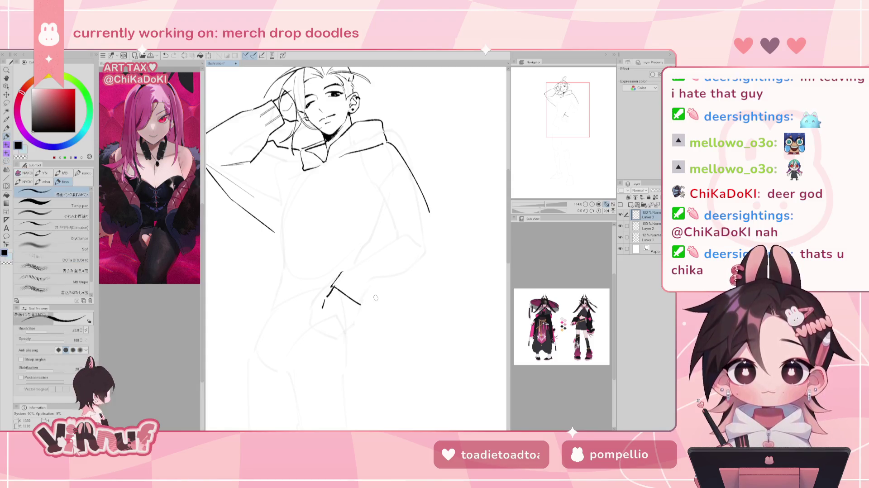
key(ctrl+z)
mouse_move(350, 269)
mouse_down()
mouse_move(358, 258)
mouse_move(346, 263)
mouse_move(346, 291)
mouse_move(358, 290)
mouse_move(356, 298)
mouse_up()
key(ctrl+z)
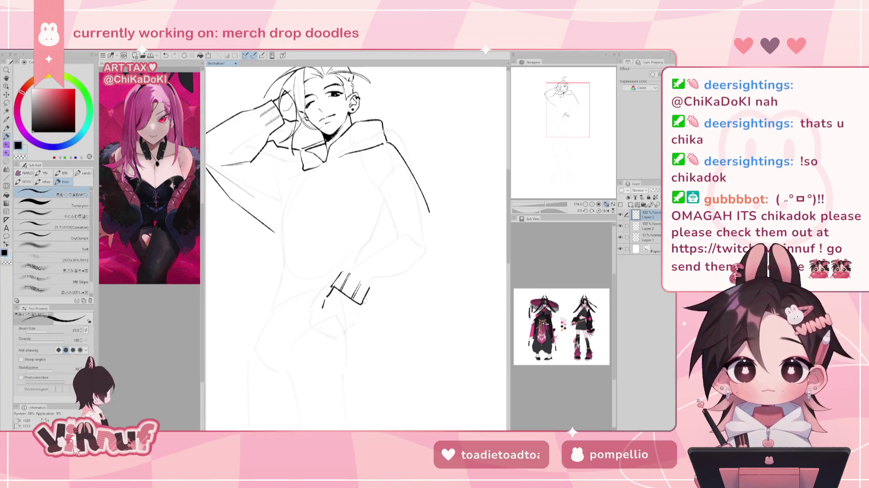
key(ctrl+z)
drag(361, 304, 376, 286)
key(ctrl+z)
key(ctrl+z)
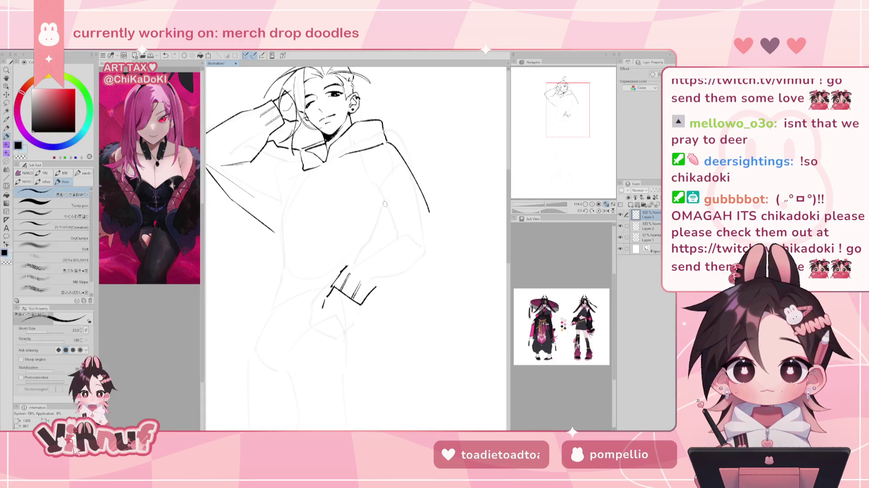
key(ctrl+z)
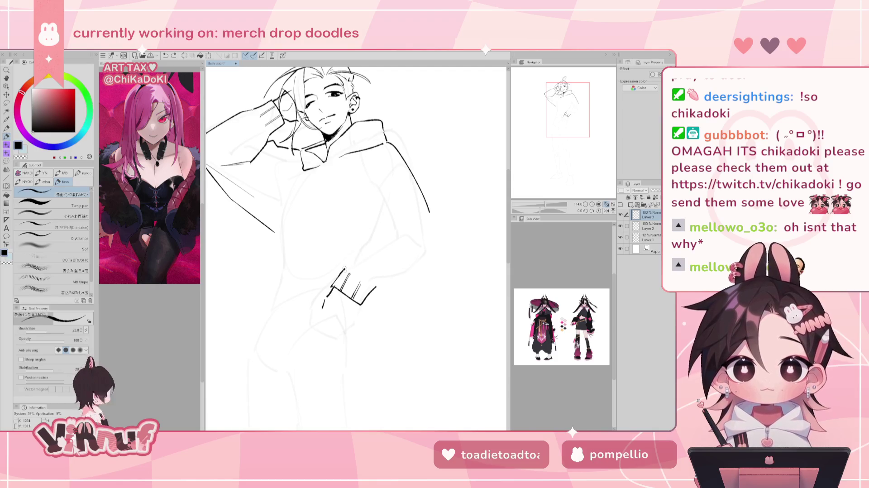
mouse_move(351, 257)
mouse_down()
mouse_move(398, 239)
mouse_move(423, 250)
mouse_up()
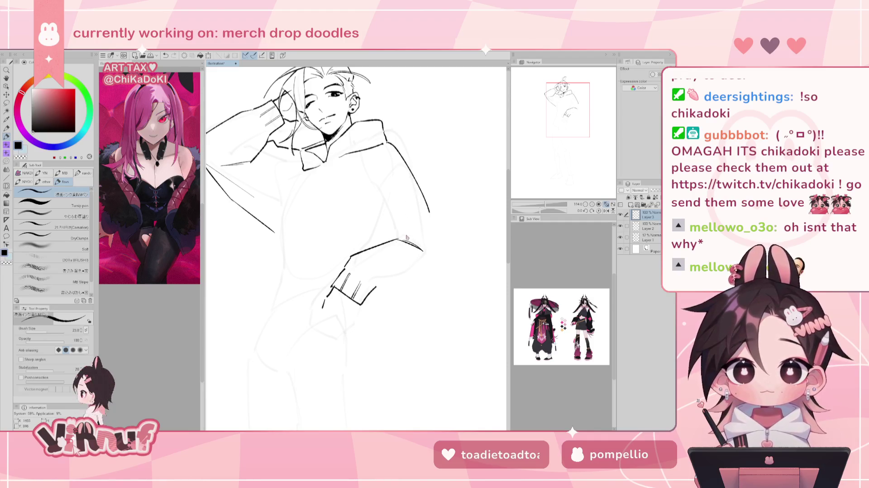
Erase to thin the end of the arm stroke and discard a stray stroke below it
key(ctrl+z)
key(e)
mouse_move(406, 235)
mouse_down()
mouse_move(388, 244)
mouse_move(395, 238)
mouse_up()
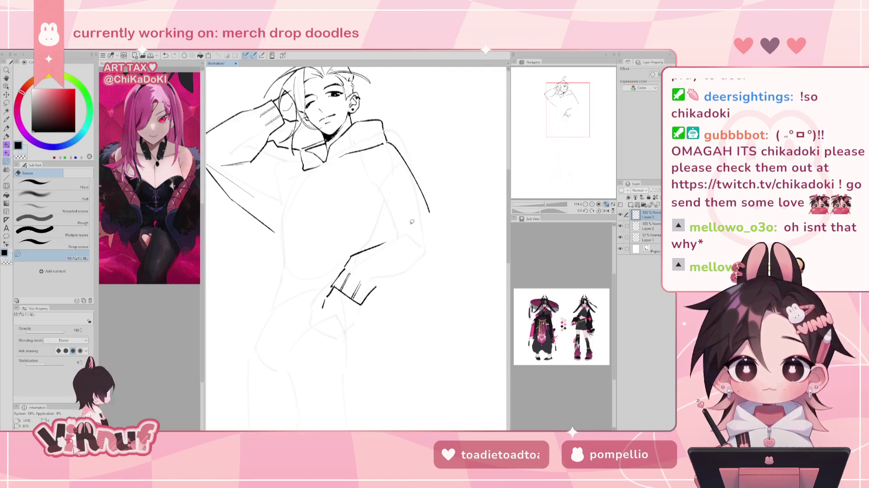
key(p)
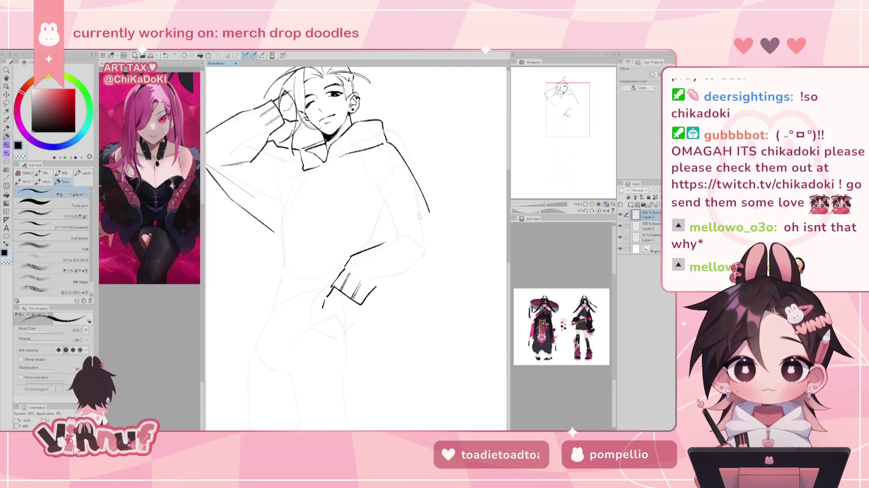
drag(428, 215, 431, 258)
key(ctrl+z)
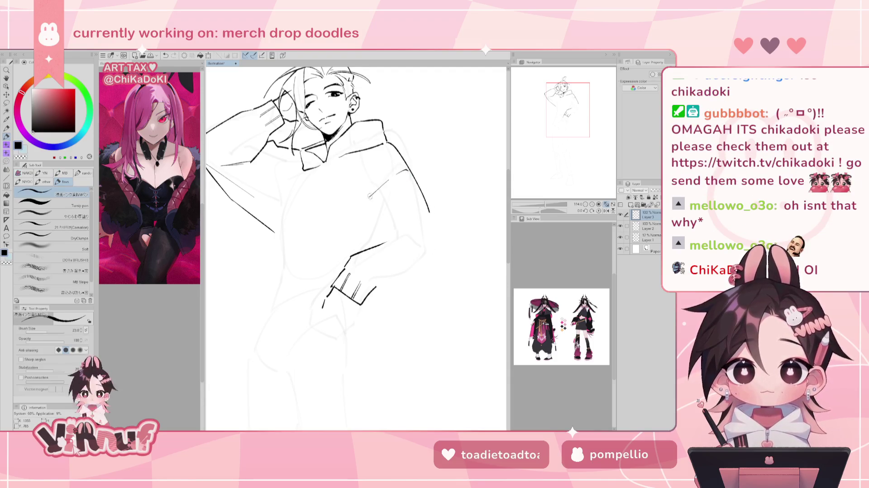
Retry a vertical fold line down the hoodie torso with a hooked lower end
mouse_move(394, 172)
mouse_down()
mouse_move(368, 207)
mouse_move(369, 242)
mouse_up()
key(ctrl+z)
drag(373, 163, 368, 206)
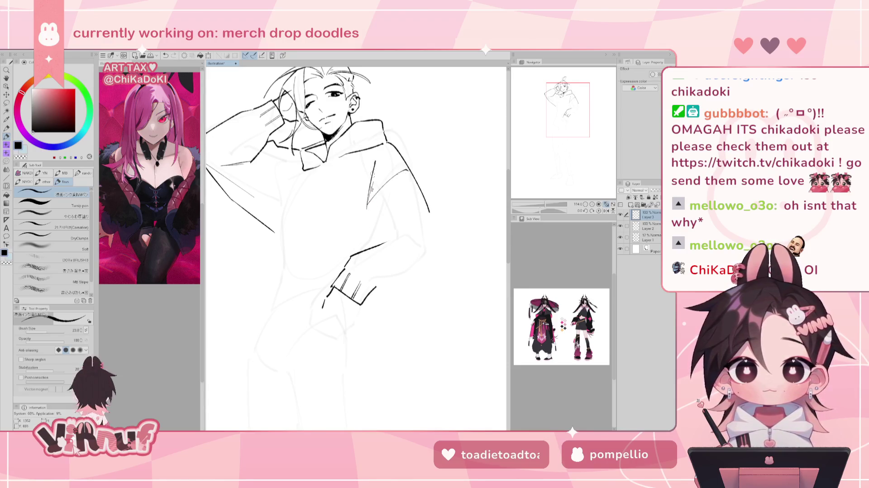
key(ctrl+z)
key(ctrl+z)
drag(373, 165, 370, 244)
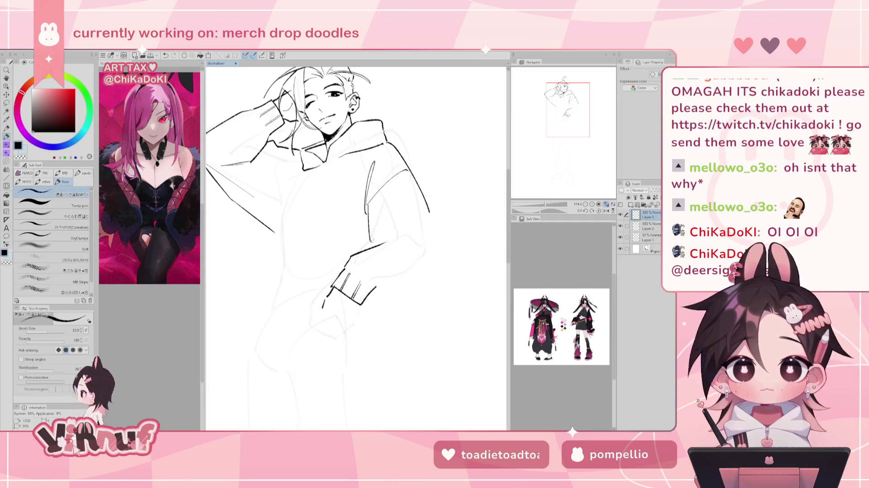
key(ctrl+z)
drag(367, 212, 376, 242)
key(ctrl+z)
key(ctrl+z)
key(ctrl+z)
mouse_move(365, 207)
mouse_down()
mouse_move(376, 244)
mouse_move(417, 249)
mouse_move(397, 218)
mouse_move(398, 189)
mouse_up()
key(ctrl+z)
key(ctrl+z)
key(ctrl+z)
key(ctrl+z)
key(ctrl+z)
drag(376, 239, 390, 198)
key(ctrl+z)
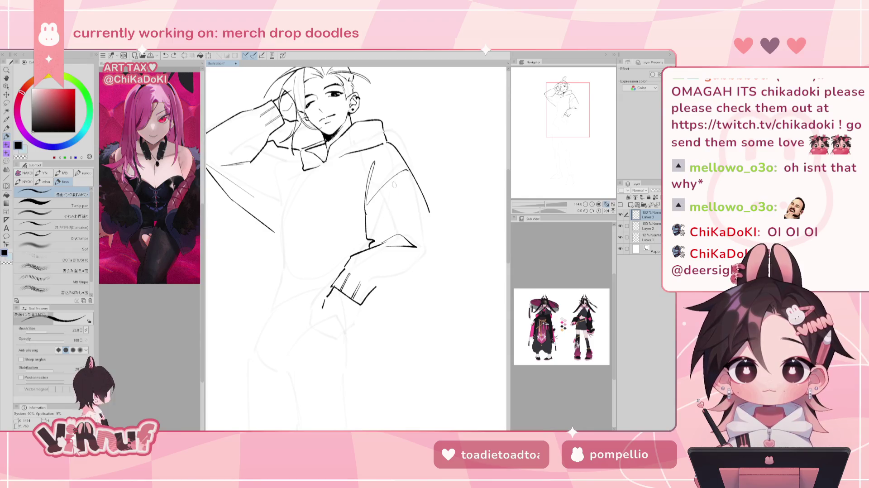
drag(379, 235, 393, 189)
key(ctrl+z)
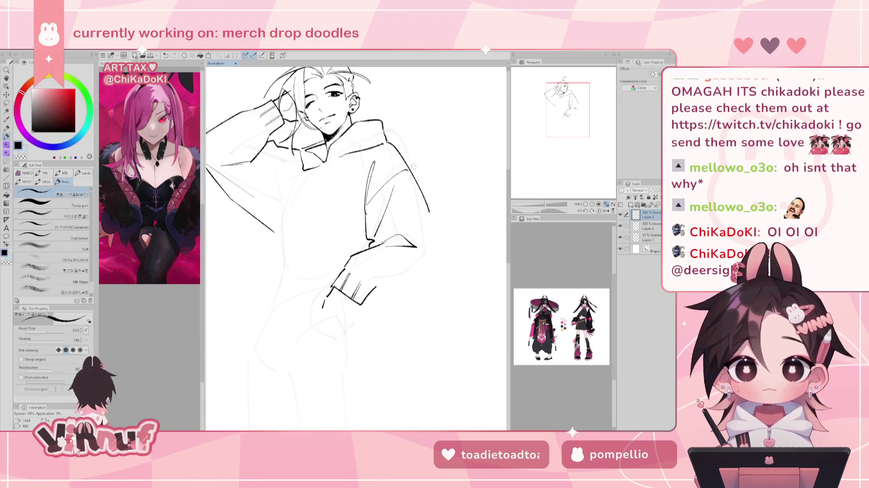
Erase the lower sleeve line and redraw the right sleeve edge curving into the hand
drag(427, 216, 433, 262)
key(e)
drag(415, 246, 380, 241)
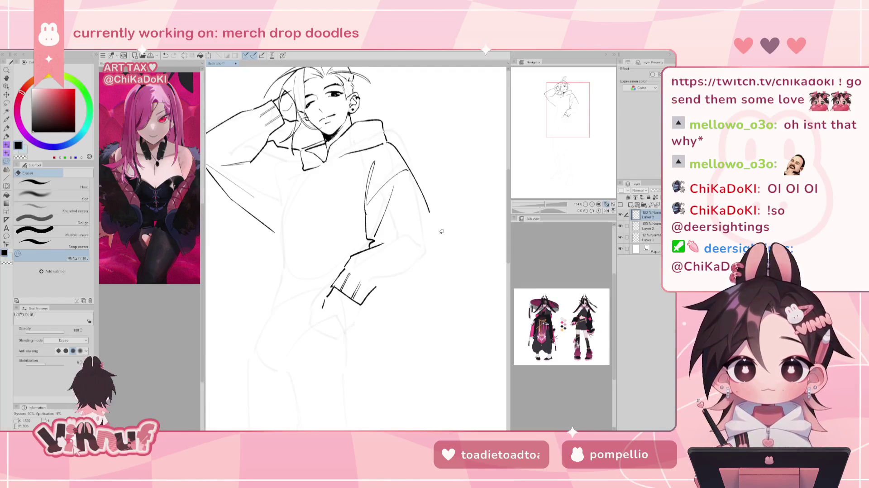
key(p)
mouse_move(395, 284)
mouse_down()
mouse_move(371, 293)
mouse_move(419, 283)
mouse_up()
key(ctrl+z)
key(ctrl+z)
key(ctrl+z)
key(ctrl+z)
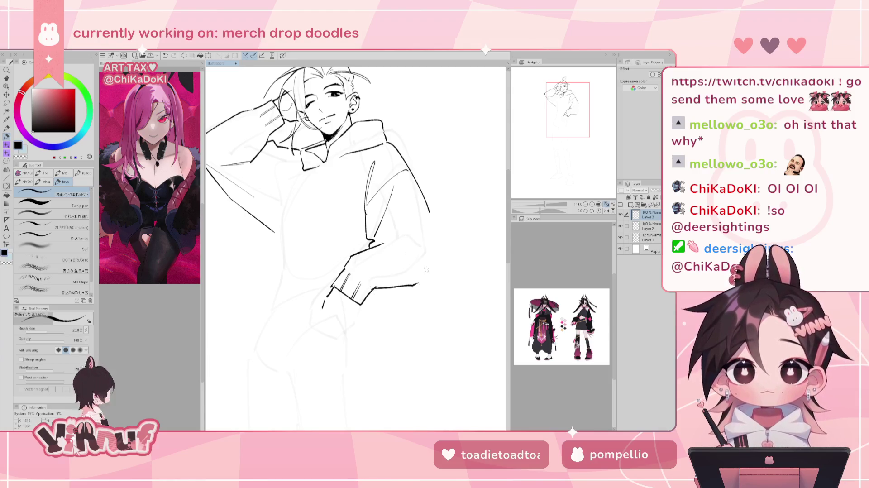
drag(430, 219, 428, 268)
key(ctrl+z)
drag(429, 211, 426, 277)
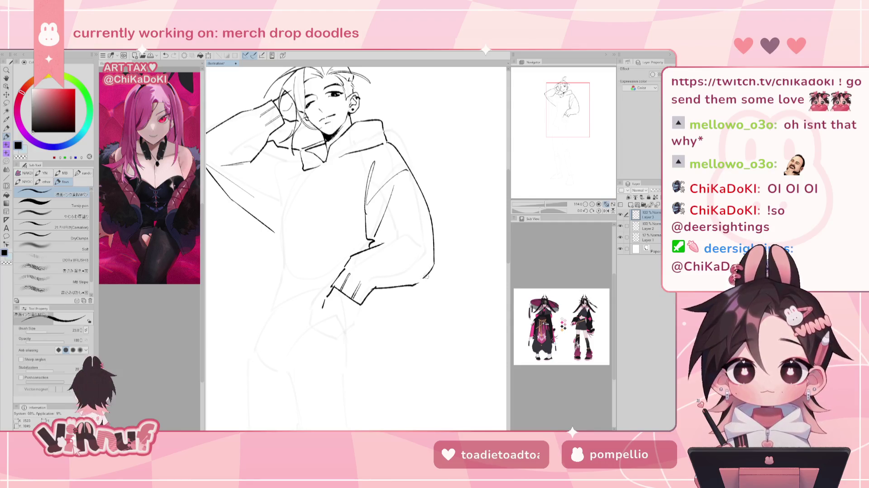
key(ctrl+z)
mouse_move(429, 211)
mouse_down()
mouse_move(435, 260)
mouse_move(419, 283)
mouse_up()
key(ctrl+z)
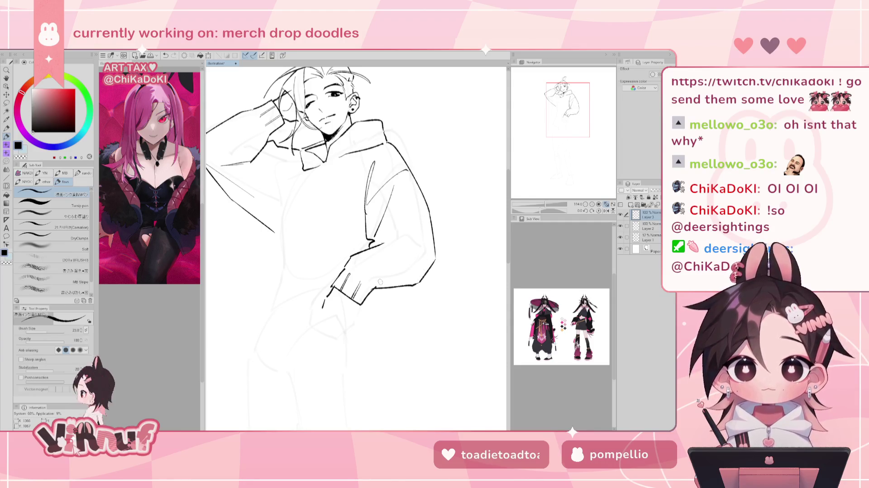
Liquify at brush size 168.2 to push the sleeve's elbow contour inward, then reframe the figure
key(e)
key(h)
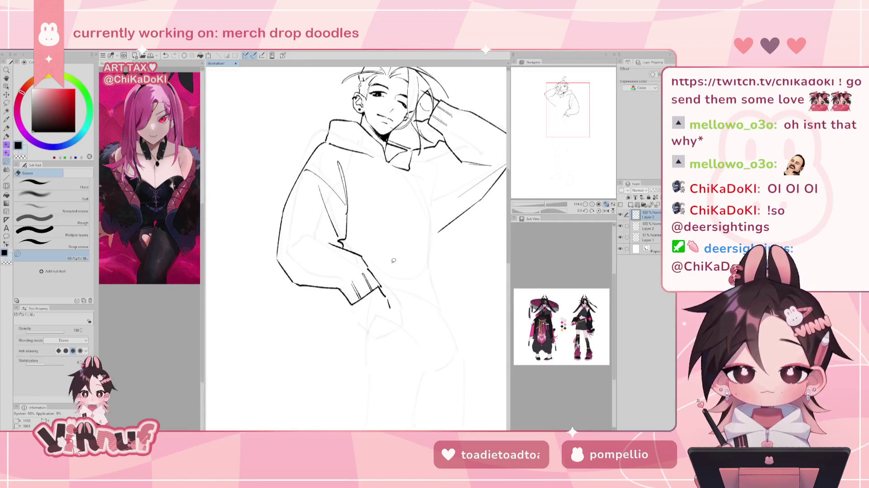
key(h)
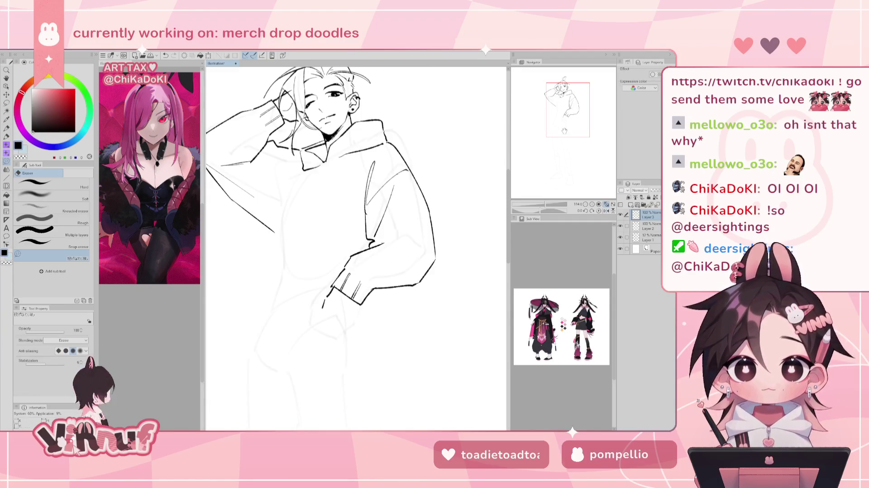
key(j)
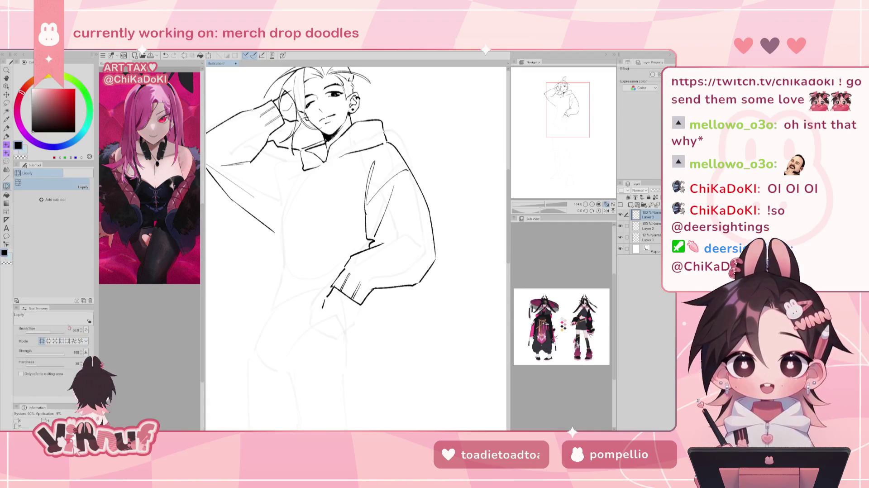
key(p)
key(j)
click(58, 334)
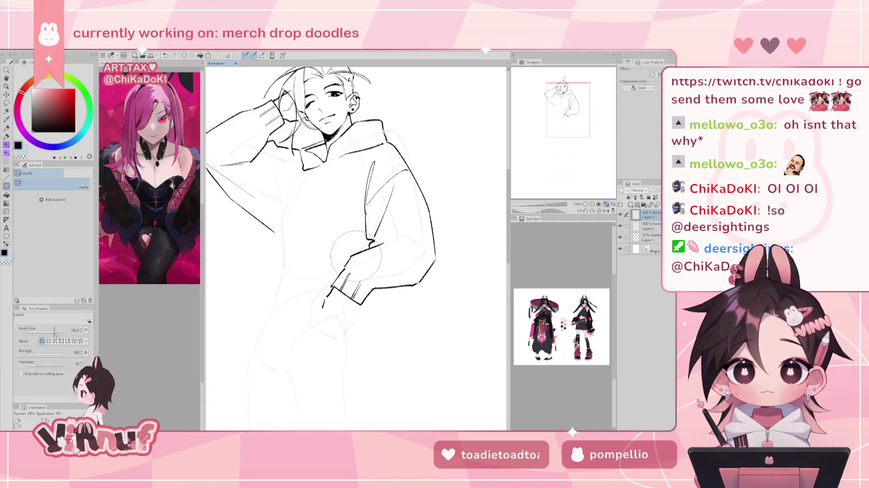
drag(437, 271, 428, 267)
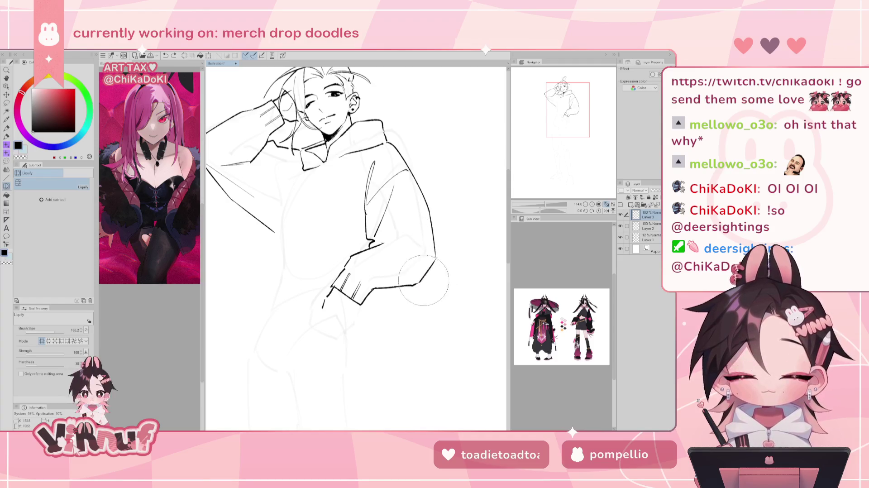
drag(467, 220, 432, 231)
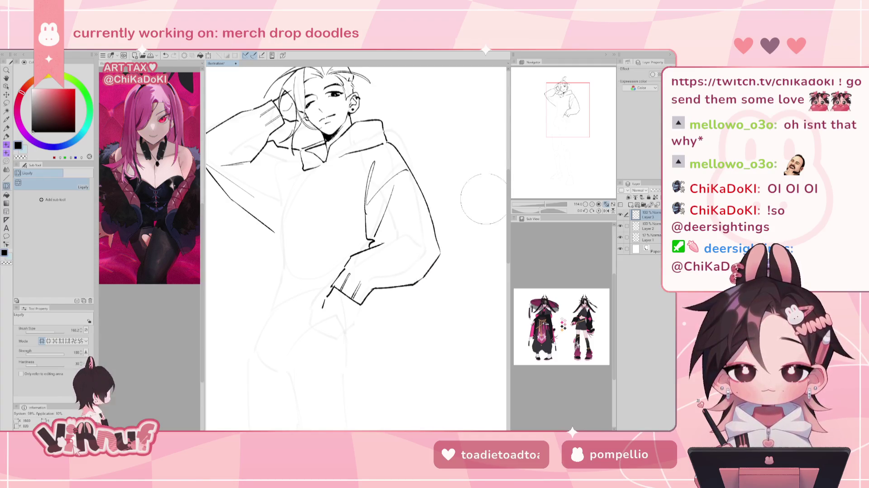
drag(584, 128, 577, 115)
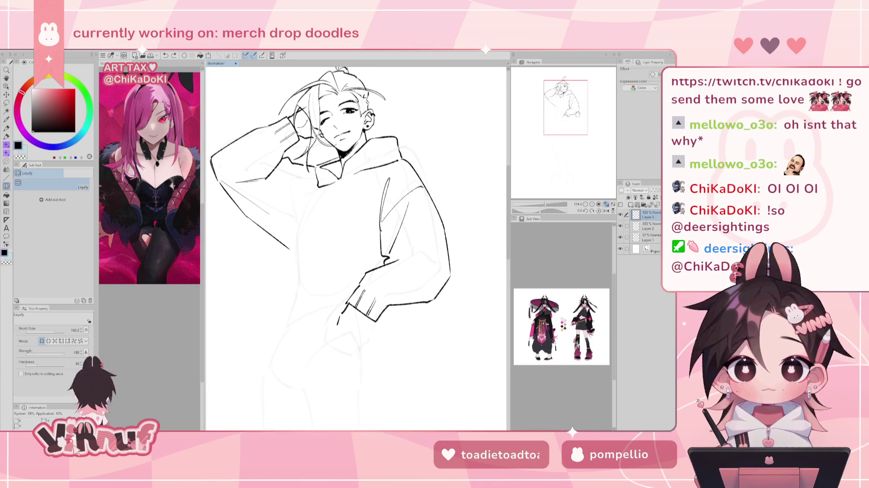
key(p)
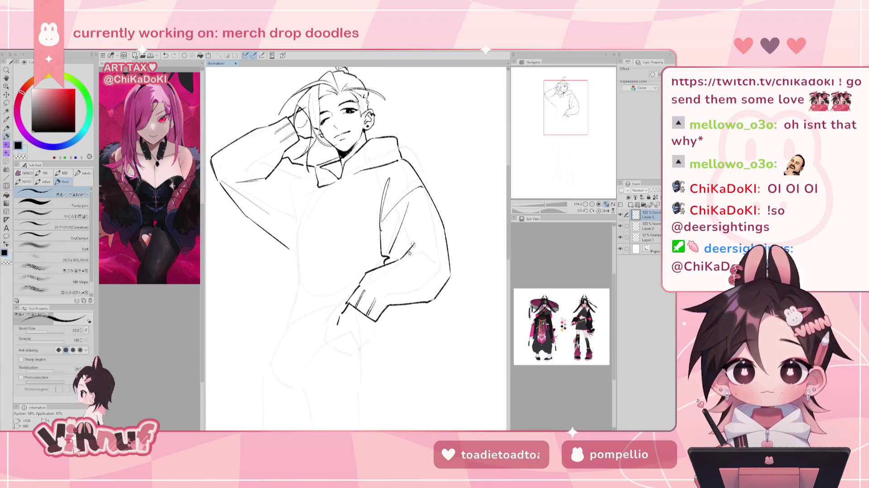
Try a crease across the hoodie sleeve and mirror the canvas to check the pose
key(e)
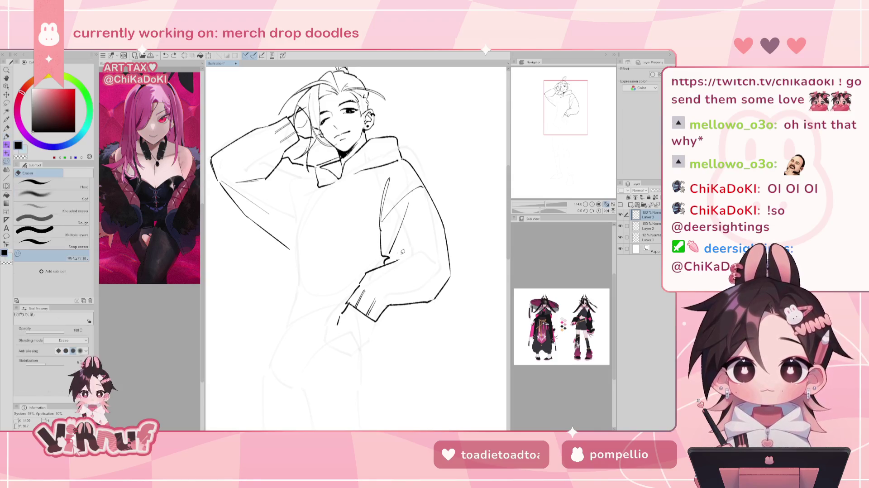
key(p)
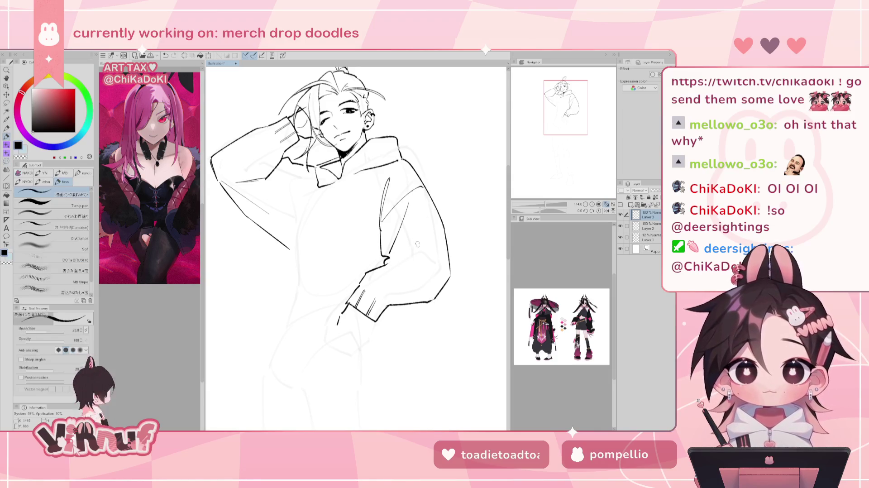
mouse_move(384, 262)
mouse_down()
mouse_move(435, 262)
mouse_move(408, 253)
mouse_move(451, 274)
mouse_up()
key(ctrl+z)
key(ctrl+z)
key(h)
key(h)
key(ctrl+z)
key(ctrl+z)
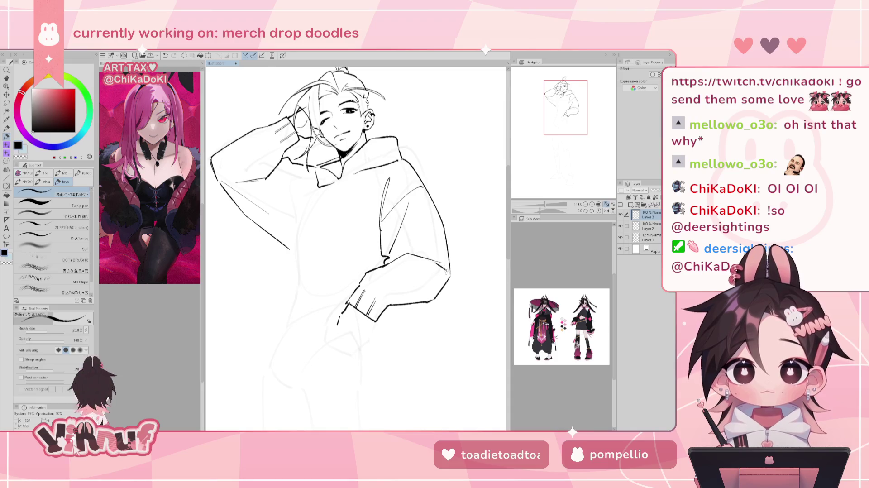
key(h)
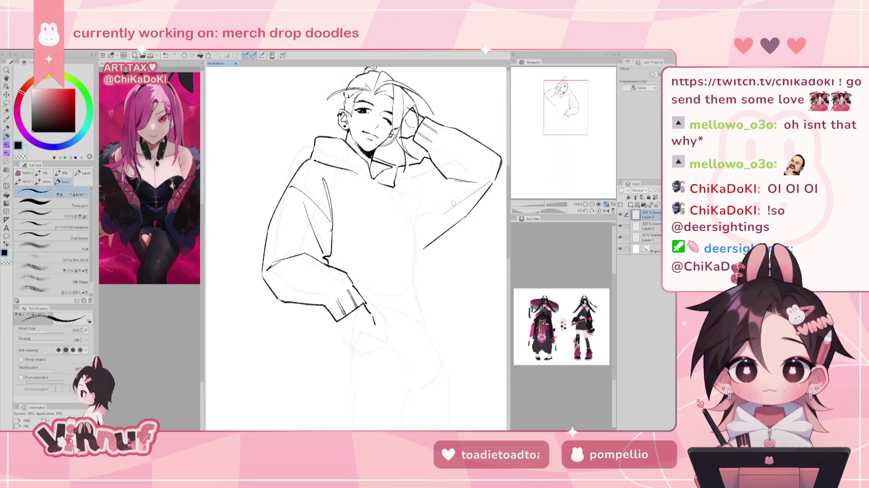
key(h)
Frame the hand and pocket area and try short line and hook strokes below the hand
drag(453, 204, 421, 181)
drag(358, 181, 391, 170)
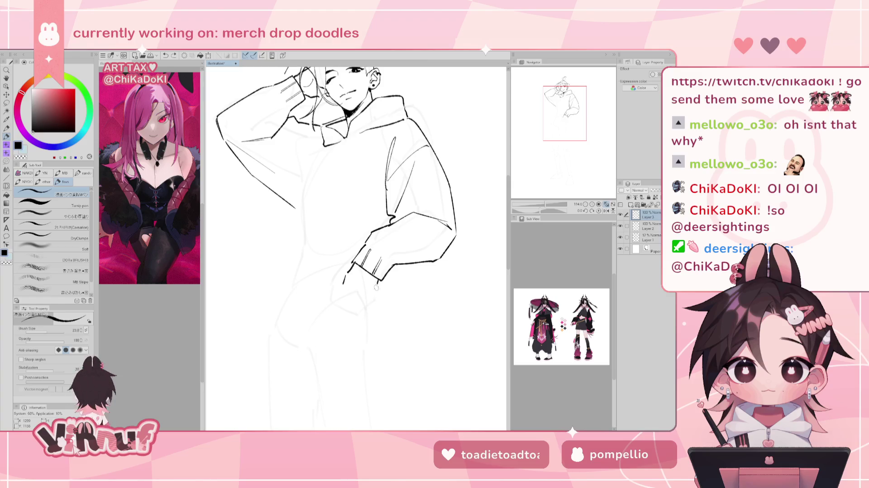
drag(377, 281, 374, 303)
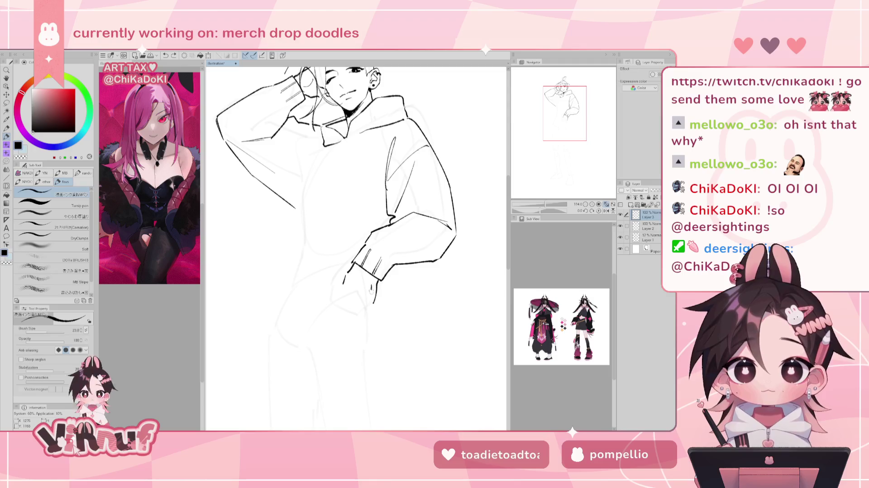
key(ctrl+z)
drag(377, 281, 377, 299)
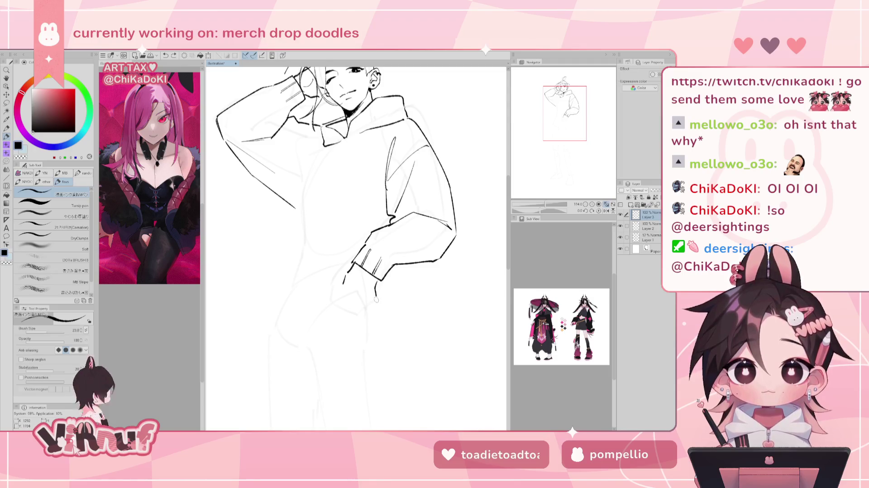
key(ctrl+z)
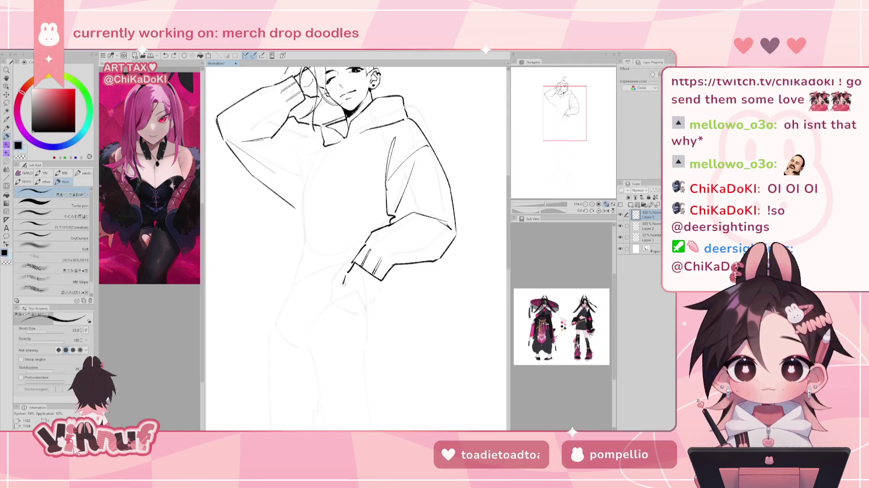
drag(343, 286, 347, 295)
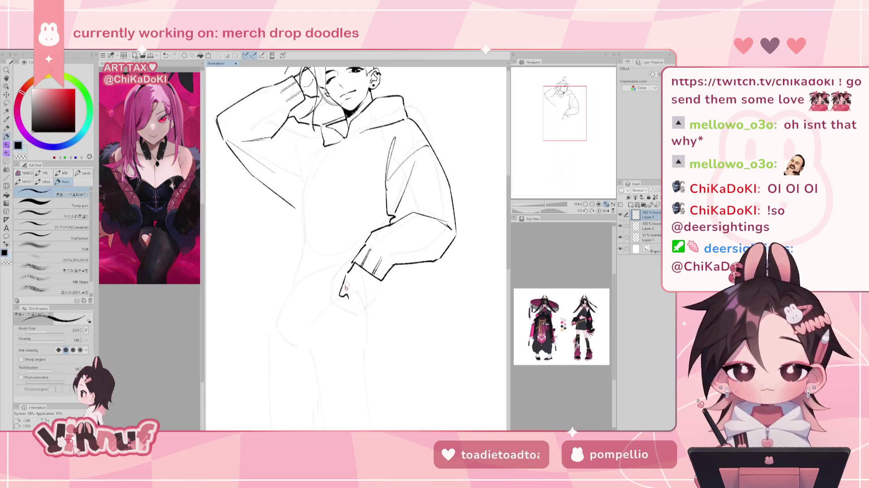
key(ctrl+z)
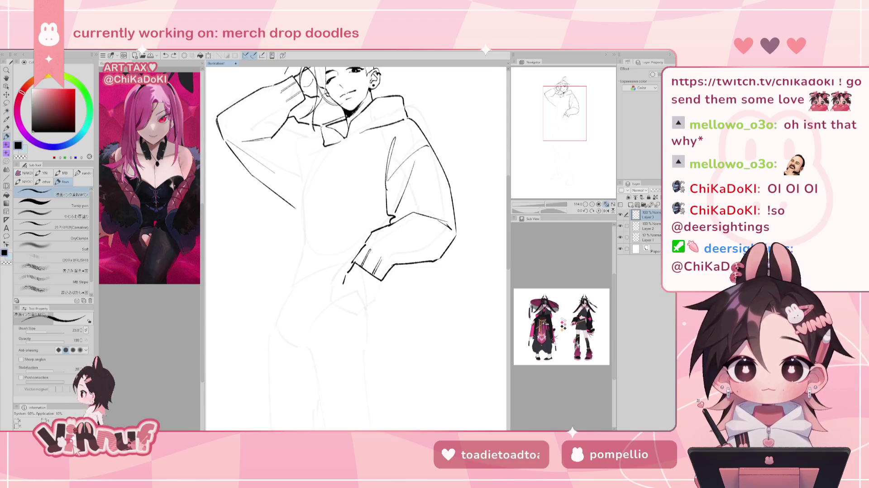
Try the hook stroke and a long stroke below the hand, undoing each attempt
mouse_move(348, 280)
mouse_down()
mouse_move(341, 299)
mouse_move(349, 270)
mouse_up()
key(ctrl+z)
key(e)
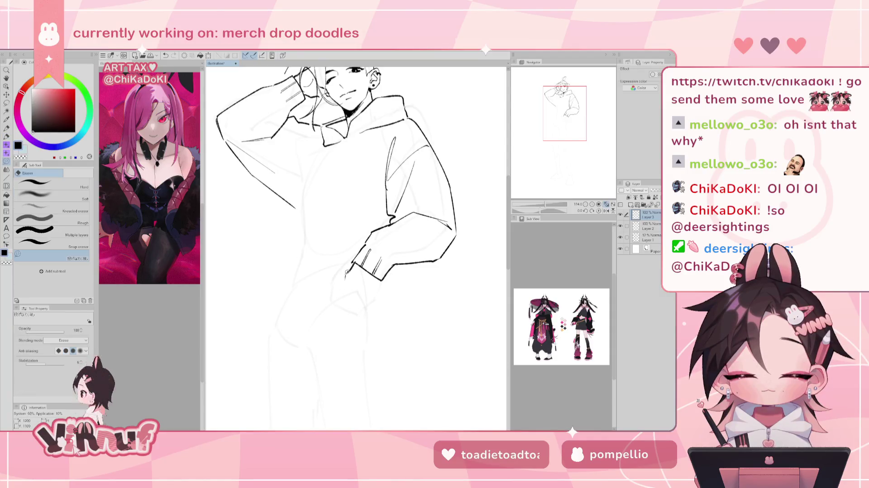
key(p)
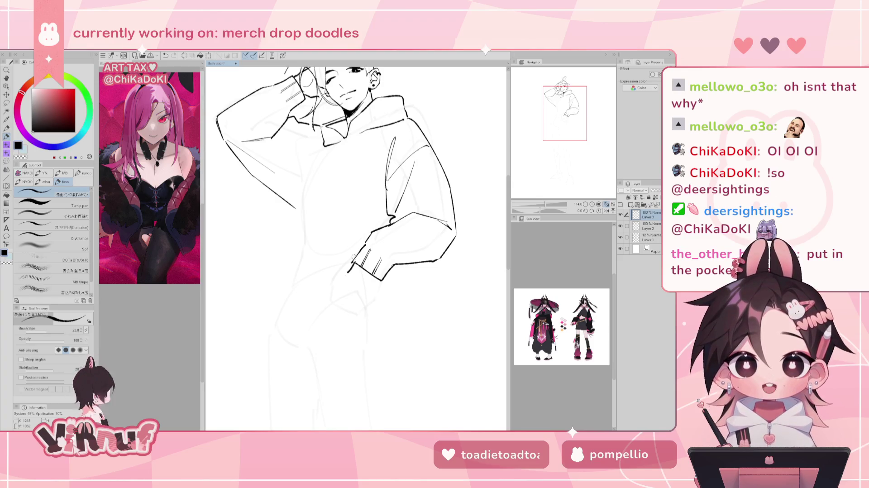
drag(278, 302, 332, 277)
key(ctrl+z)
mouse_move(268, 306)
mouse_down()
mouse_move(339, 273)
mouse_move(344, 292)
mouse_up()
key(ctrl+z)
key(ctrl+z)
key(ctrl+z)
key(ctrl+z)
key(ctrl+z)
key(ctrl+z)
key(ctrl+z)
key(ctrl+z)
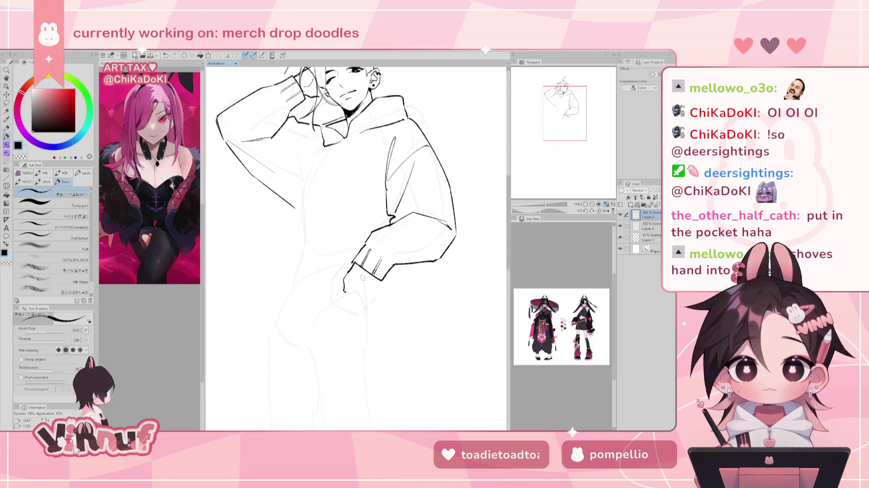
mouse_move(349, 273)
mouse_down()
mouse_move(347, 298)
mouse_move(372, 292)
mouse_up()
key(ctrl+z)
key(ctrl+z)
key(ctrl+z)
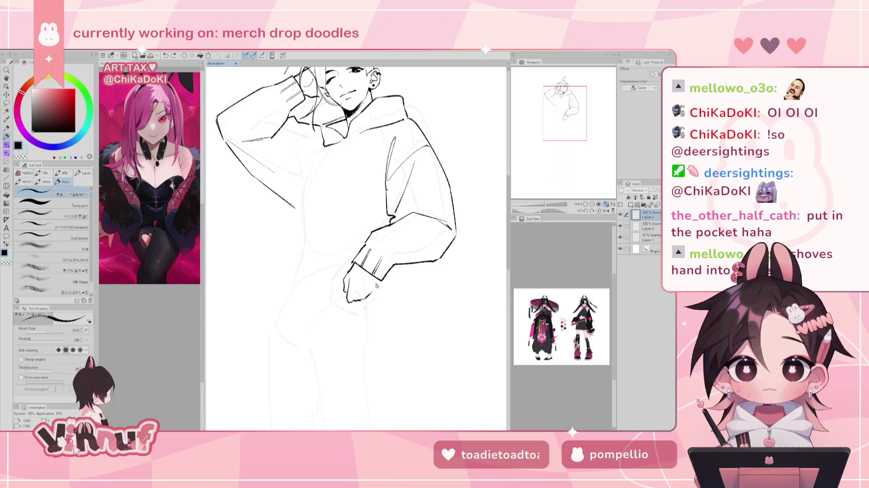
drag(377, 284, 376, 295)
key(ctrl+z)
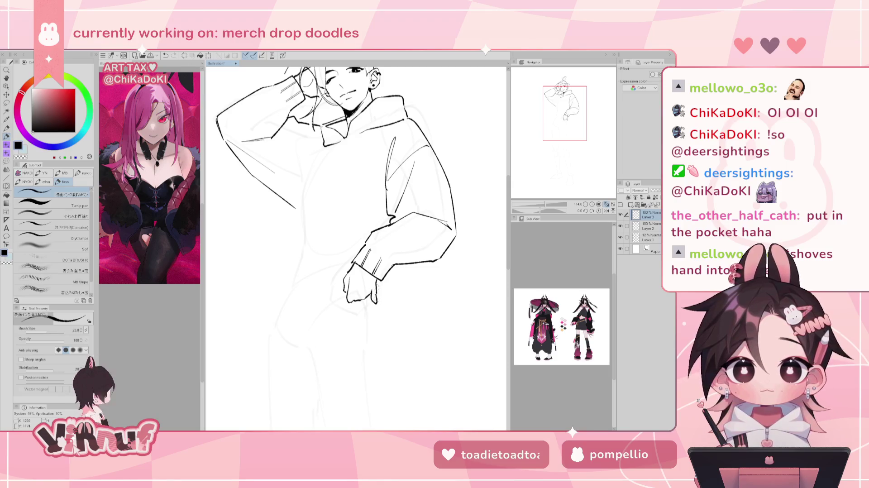
Erase and redraw the fist's bottom outline and knuckles, then ink a diagonal line below
key(h)
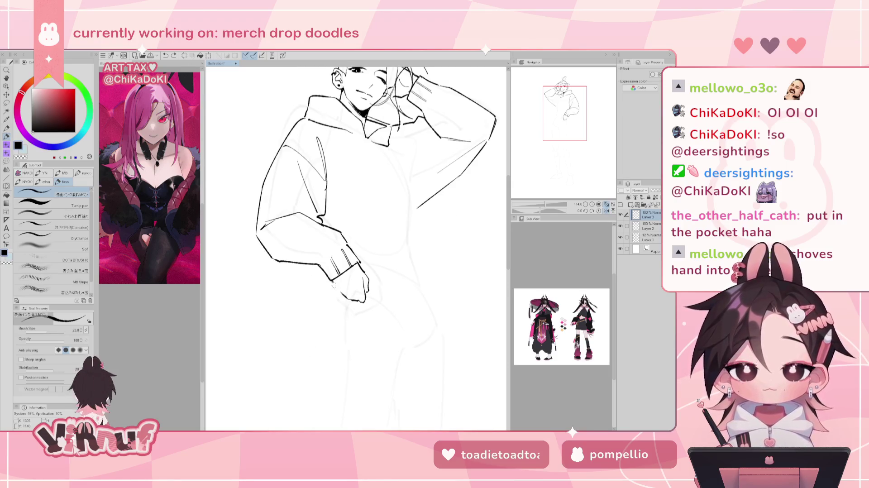
key(h)
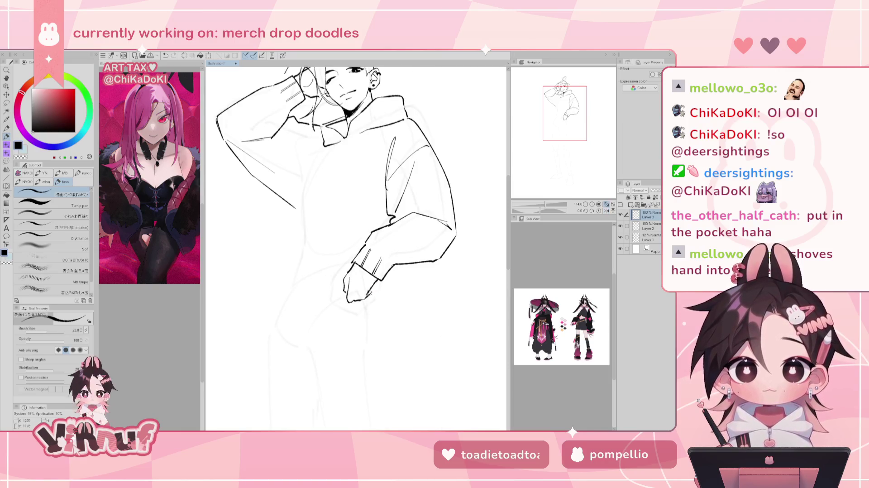
key(e)
drag(367, 298, 356, 297)
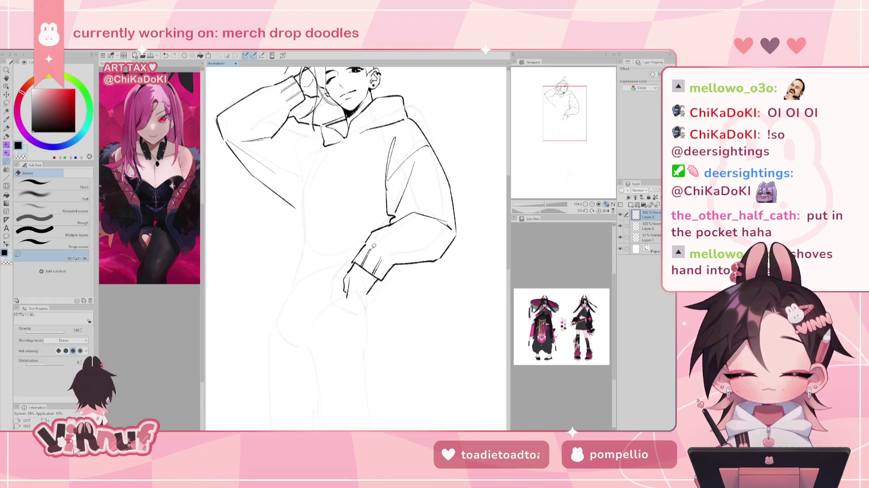
mouse_move(347, 301)
mouse_down()
mouse_move(376, 299)
mouse_move(350, 277)
mouse_move(347, 299)
mouse_move(375, 284)
mouse_move(364, 258)
mouse_up()
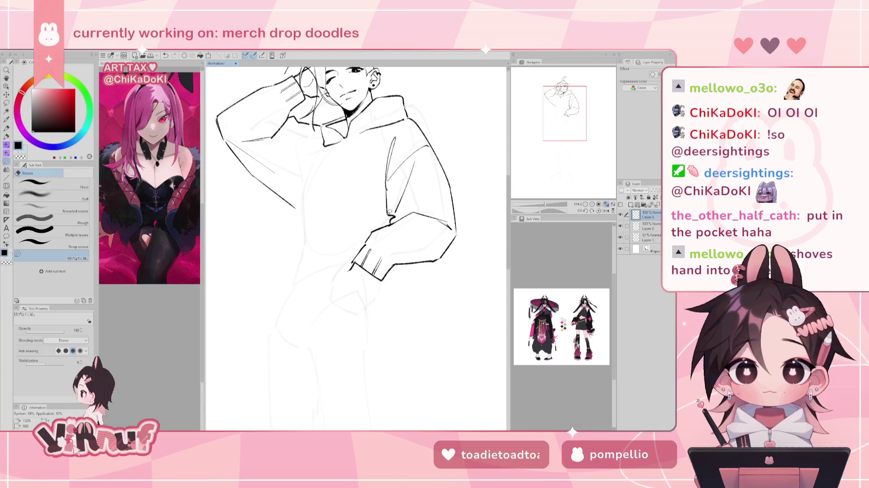
key(p)
mouse_move(283, 303)
mouse_down()
mouse_move(353, 272)
mouse_move(335, 277)
mouse_up()
key(ctrl+z)
key(ctrl+z)
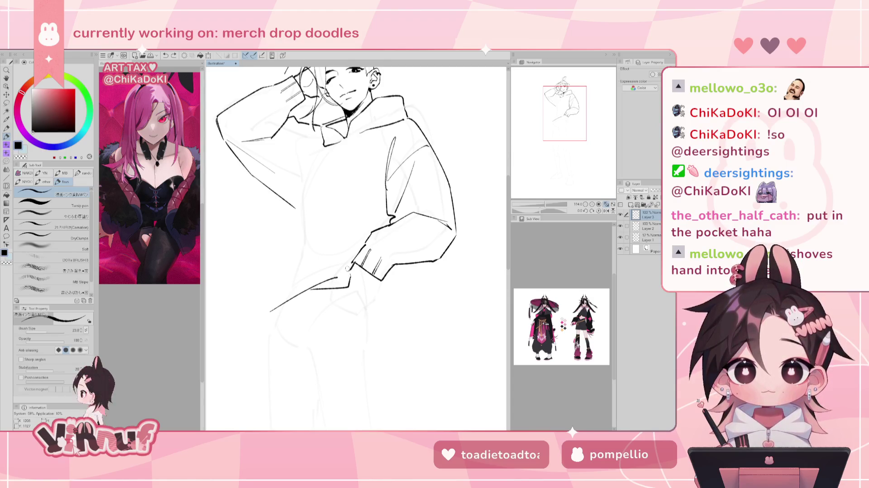
Ink a pocket edge line beside the fist and the torso's side contour lines
mouse_move(315, 288)
mouse_down()
mouse_move(352, 283)
mouse_move(348, 245)
mouse_up()
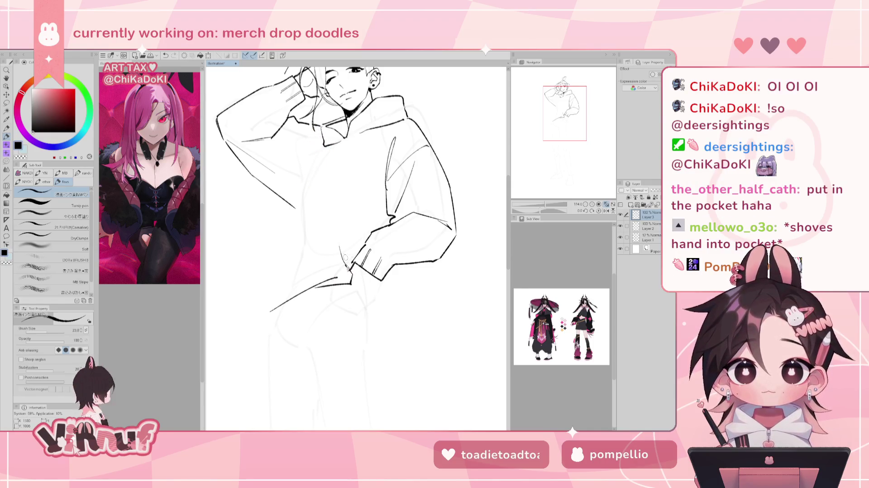
key(e)
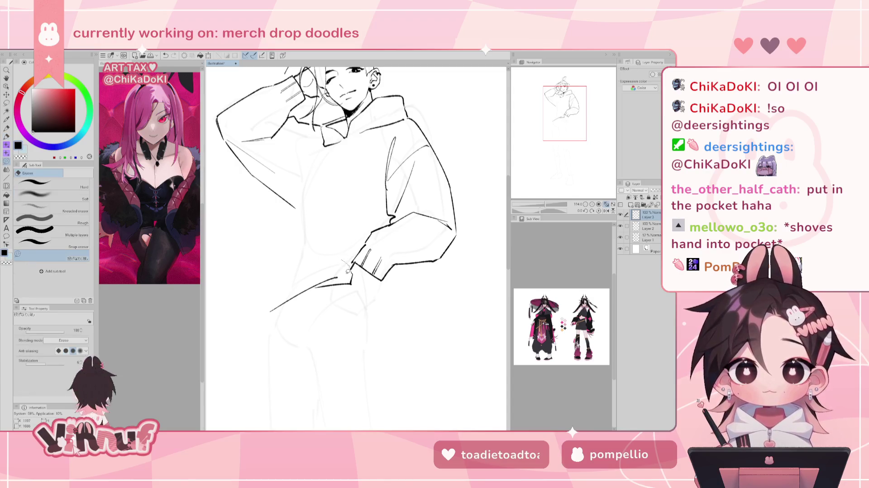
key(p)
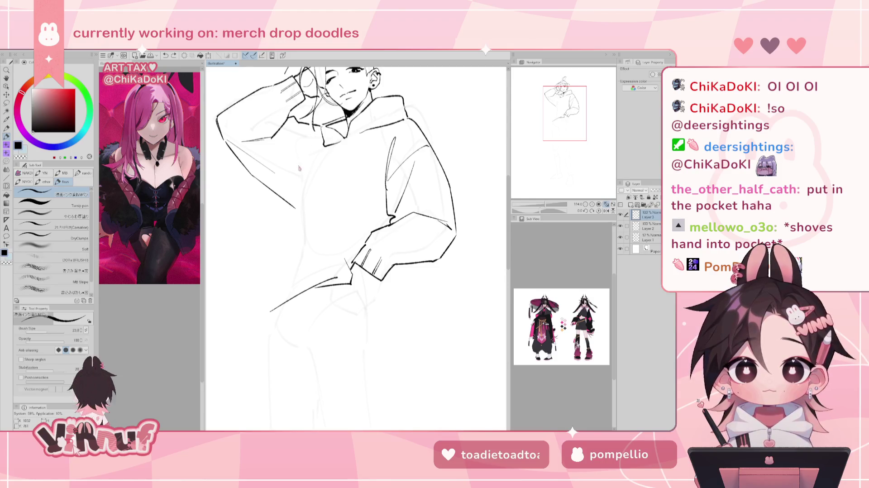
drag(312, 132, 302, 196)
drag(316, 158, 284, 262)
Undo and retry the lower torso stroke, then move the view left around the figure
key(ctrl+z)
key(ctrl+y)
key(ctrl+z)
key(ctrl+z)
drag(297, 206, 281, 302)
key(ctrl+z)
key(ctrl+z)
key(ctrl+z)
Erase the left torso contour line and ink a short tick at the hem line's end
key(ctrl+z)
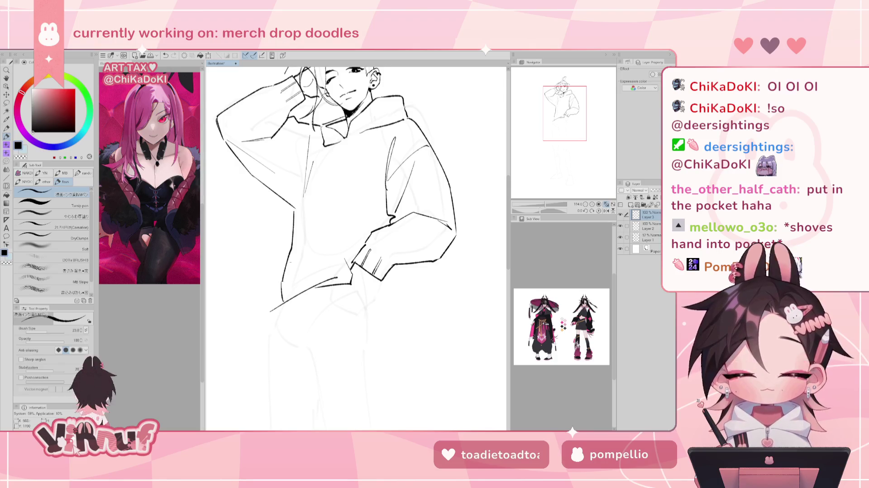
drag(301, 229, 310, 247)
mouse_move(292, 324)
mouse_down()
mouse_move(272, 326)
mouse_move(267, 350)
mouse_up()
key(e)
key(ctrl+z)
mouse_move(272, 316)
mouse_down()
mouse_move(270, 340)
mouse_move(289, 266)
mouse_move(283, 241)
mouse_up()
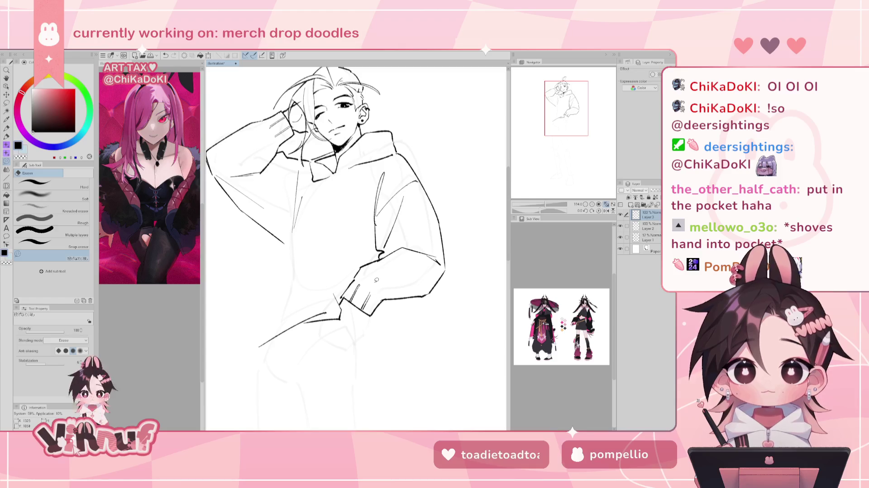
key(p)
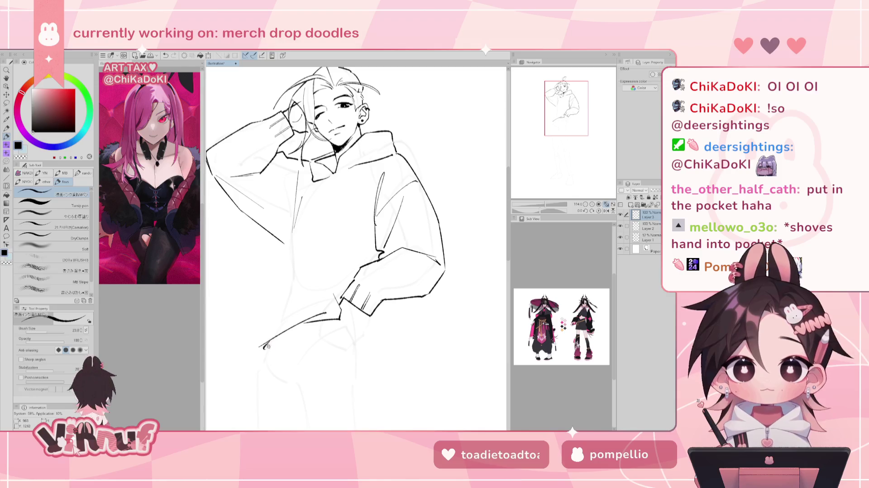
drag(262, 342, 264, 327)
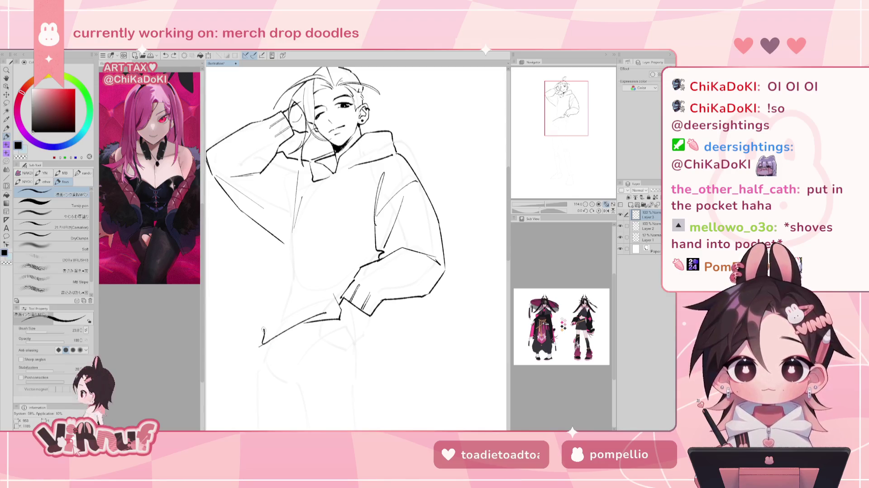
key(ctrl+z)
key(ctrl+y)
Discard trial long and short strokes on the lower left torso
drag(264, 334, 268, 256)
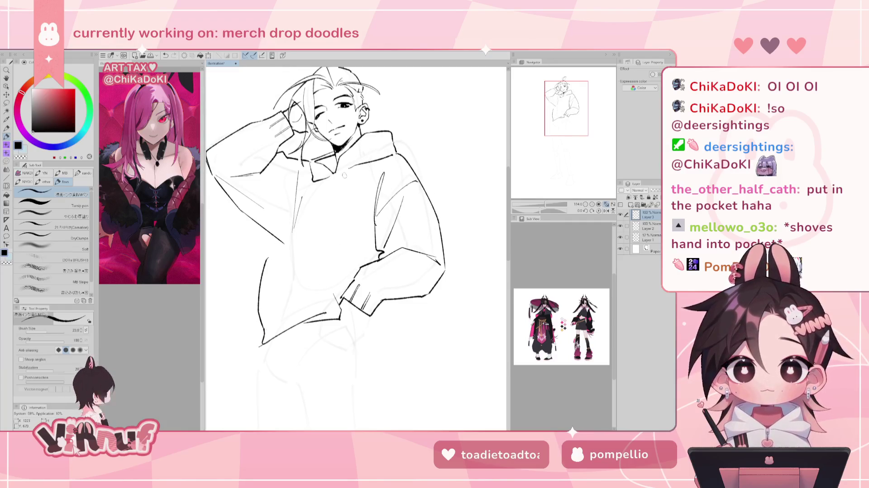
key(h)
key(h)
key(ctrl+z)
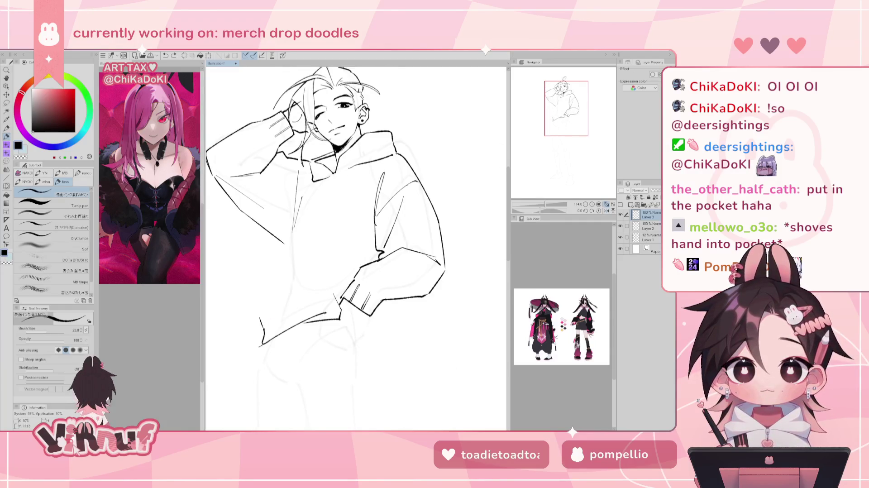
key(ctrl+z)
drag(264, 333, 260, 317)
key(ctrl+z)
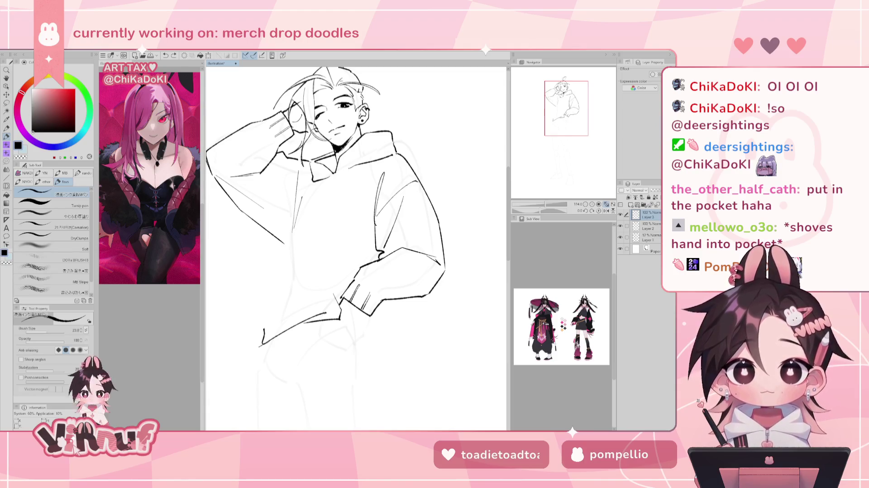
drag(356, 207, 365, 204)
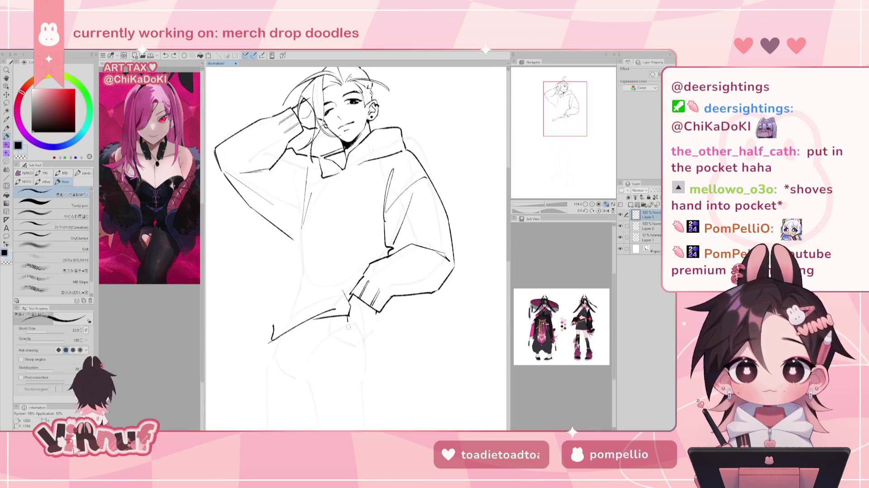
Ink finger lines below the sleeve, then erase the lower finger strokes
drag(349, 315, 350, 329)
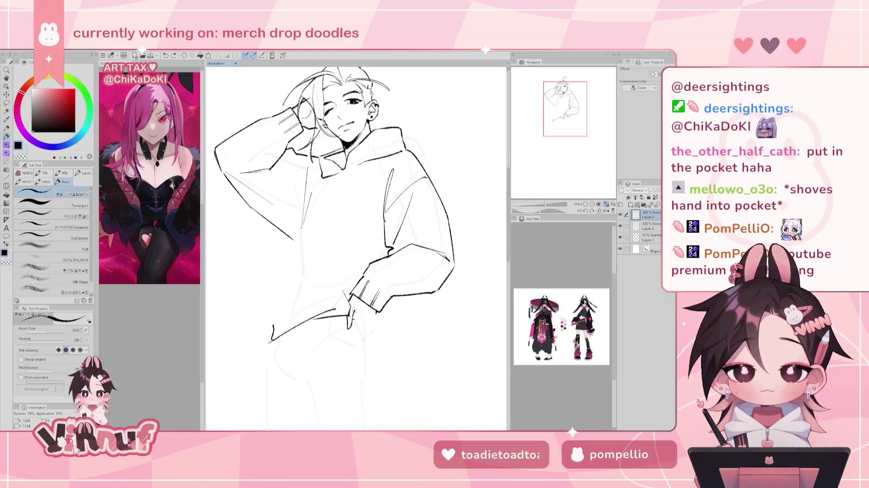
drag(354, 319, 361, 332)
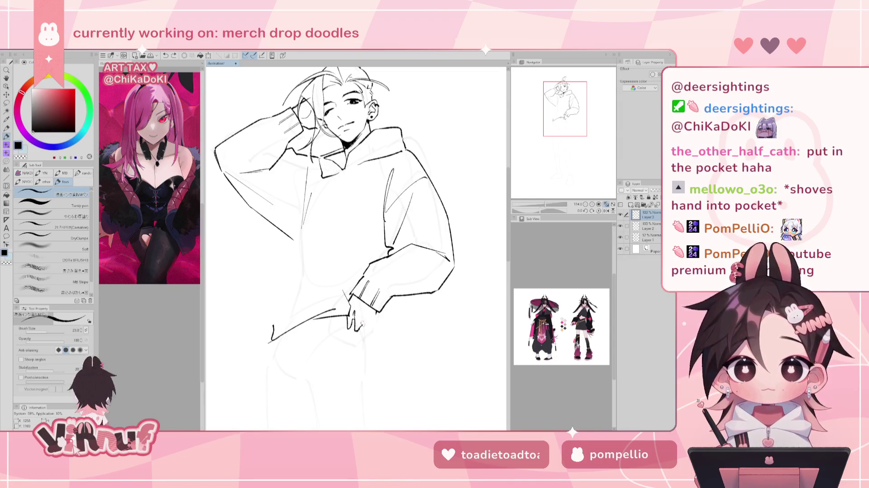
drag(368, 334, 376, 312)
key(e)
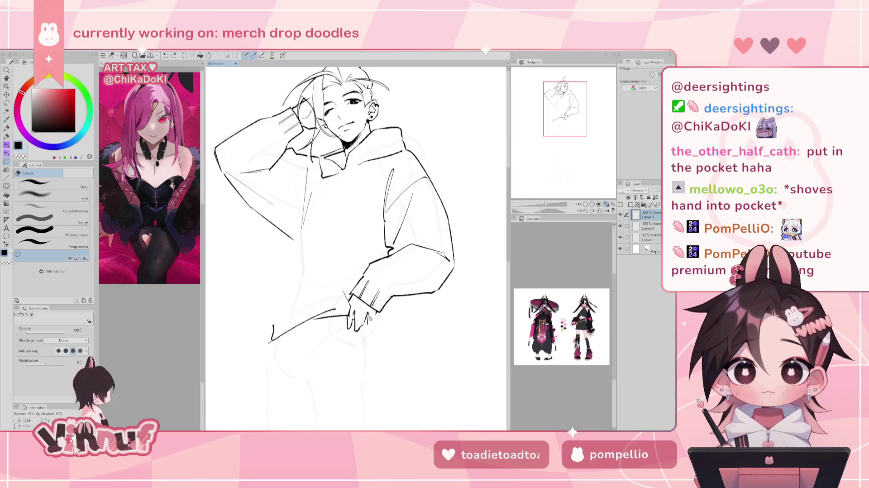
mouse_move(374, 316)
mouse_down()
mouse_move(357, 329)
mouse_move(354, 316)
mouse_move(351, 330)
mouse_up()
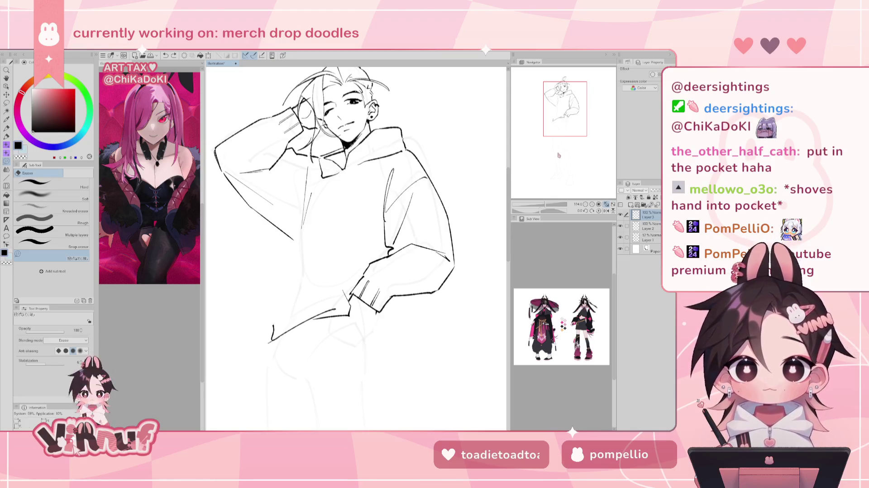
key(p)
Redraw the tick at the hem's left end as a short vertical mark
mouse_move(272, 326)
mouse_down()
mouse_move(280, 339)
mouse_move(292, 314)
mouse_up()
key(e)
key(p)
key(ctrl+z)
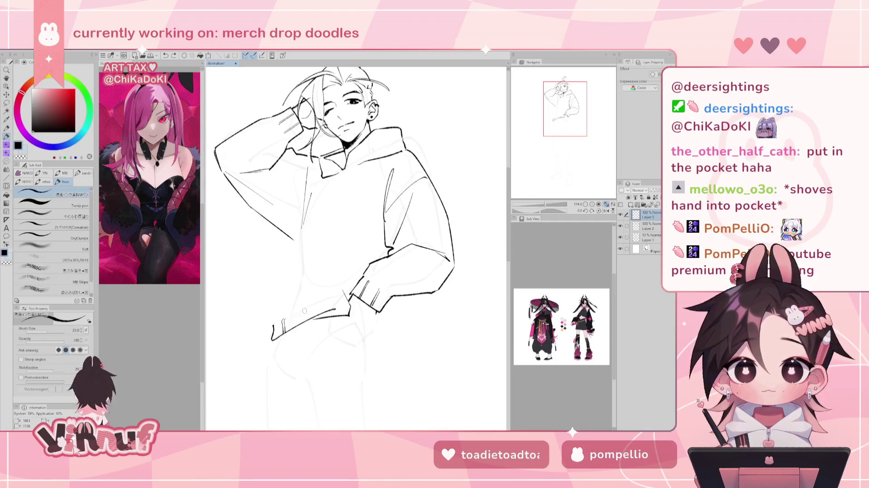
drag(297, 316, 296, 326)
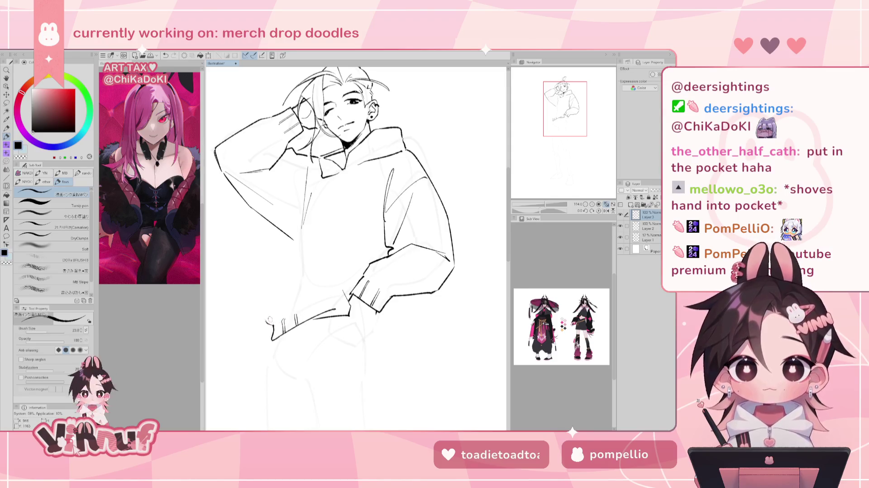
Ink the hoodie's left side down to the hem, checking it mirrored and zoomed out
drag(270, 316, 293, 252)
key(ctrl+z)
drag(270, 320, 277, 271)
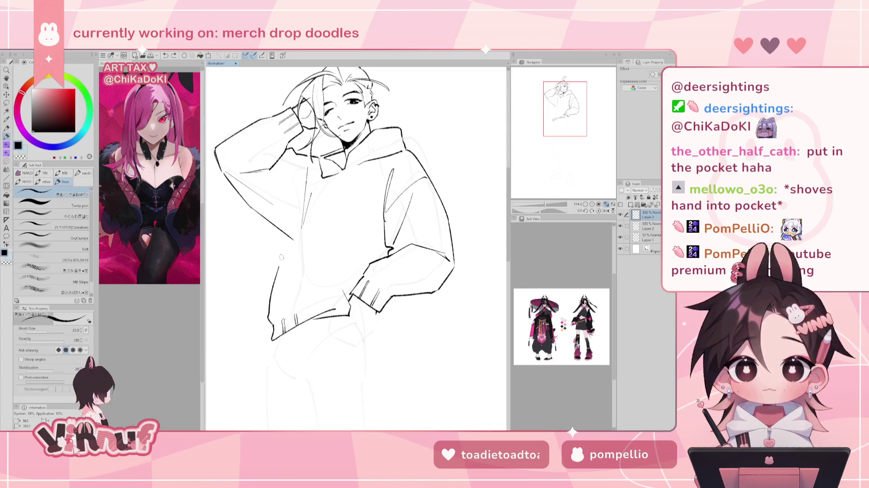
key(h)
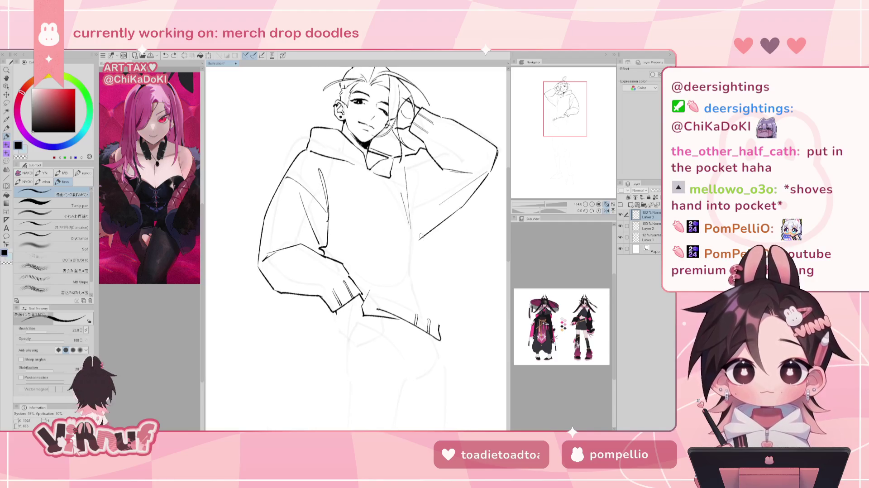
key(minus)
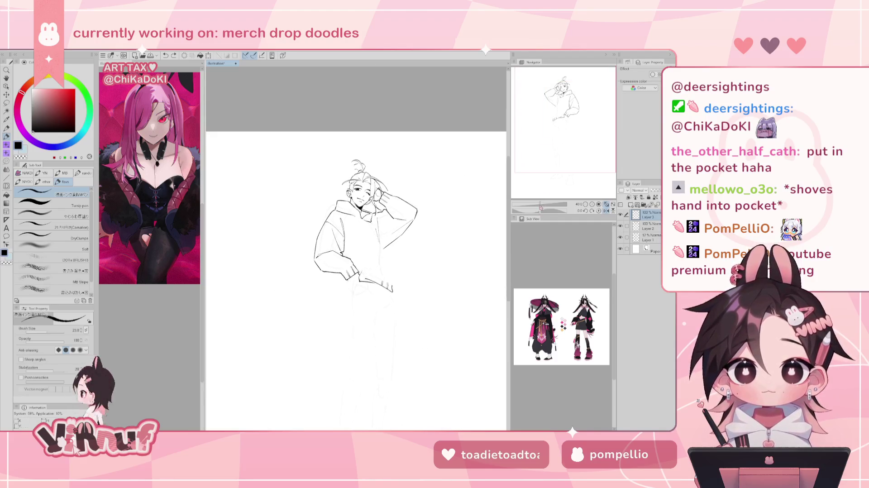
key(h)
scroll(540, 145, up, 2)
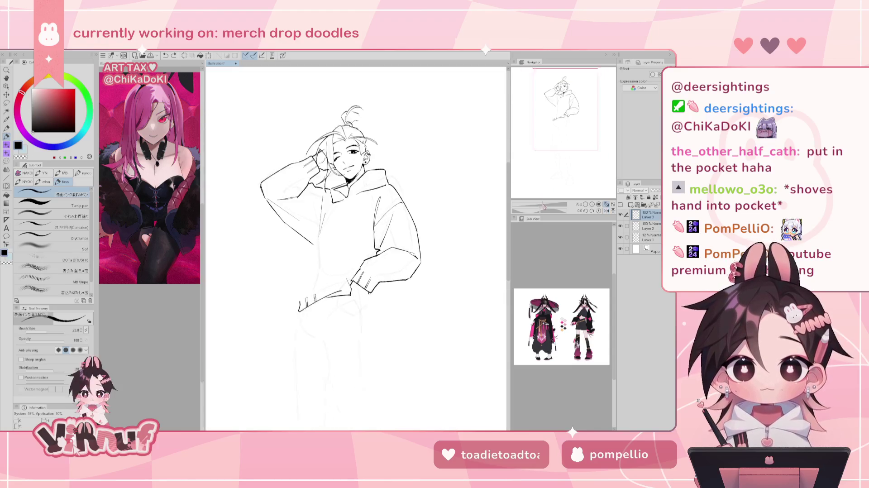
Erase the faint double sketch lines on the forearm and discard a trial side line
key(e)
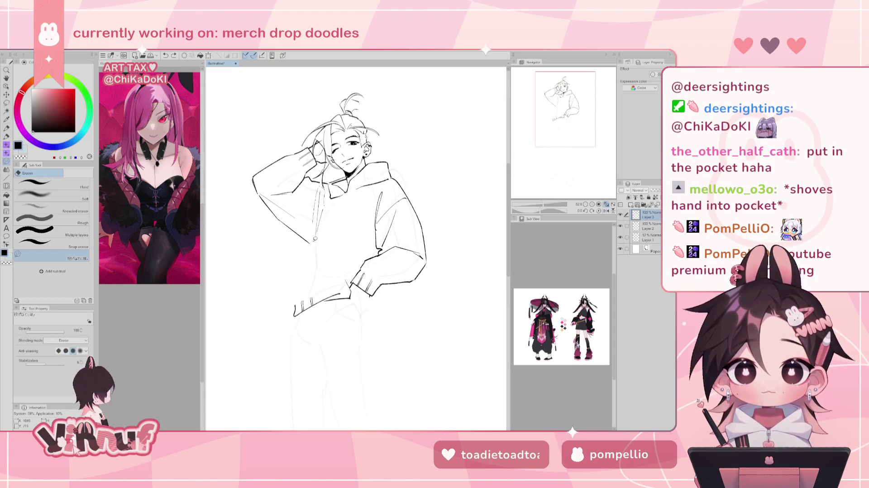
drag(318, 258, 303, 221)
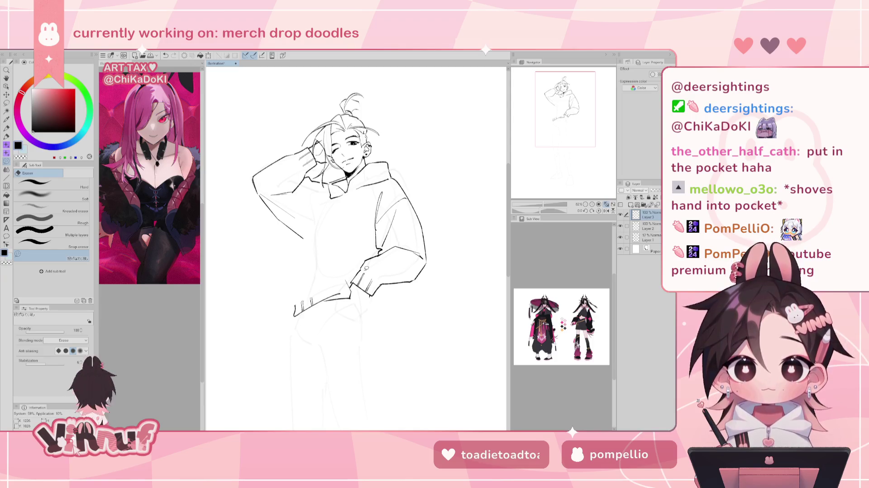
key(p)
mouse_move(293, 288)
mouse_down()
mouse_move(291, 303)
mouse_move(300, 256)
mouse_up()
key(ctrl+z)
key(ctrl+z)
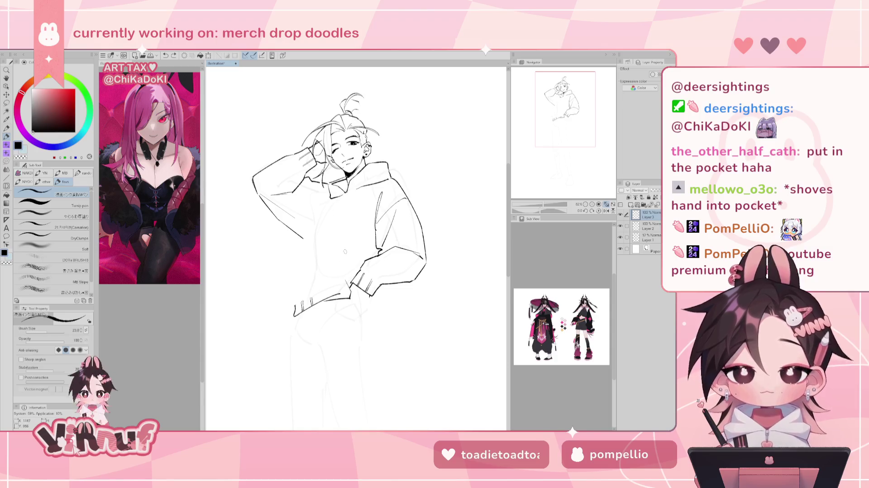
drag(356, 260, 327, 264)
key(ctrl+z)
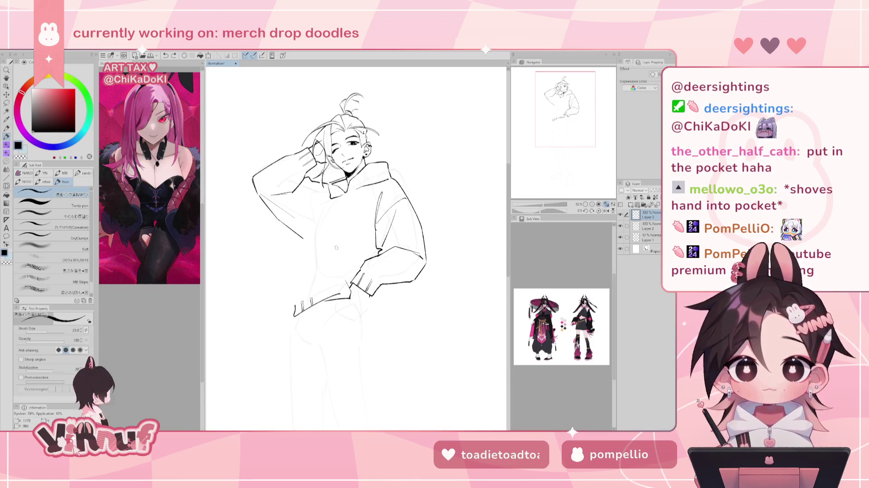
Try several left torso lines toward the hip, undoing each attempt
drag(361, 244, 367, 258)
key(ctrl+z)
drag(312, 225, 318, 258)
key(ctrl+z)
key(ctrl+z)
mouse_move(323, 208)
mouse_down()
mouse_move(329, 248)
mouse_move(348, 270)
mouse_up()
key(ctrl+z)
drag(302, 239, 299, 280)
Retry the left torso line from chest to waist, discarding the attempts
key(ctrl+z)
drag(303, 236, 293, 297)
key(ctrl+z)
drag(303, 235, 305, 270)
key(ctrl+z)
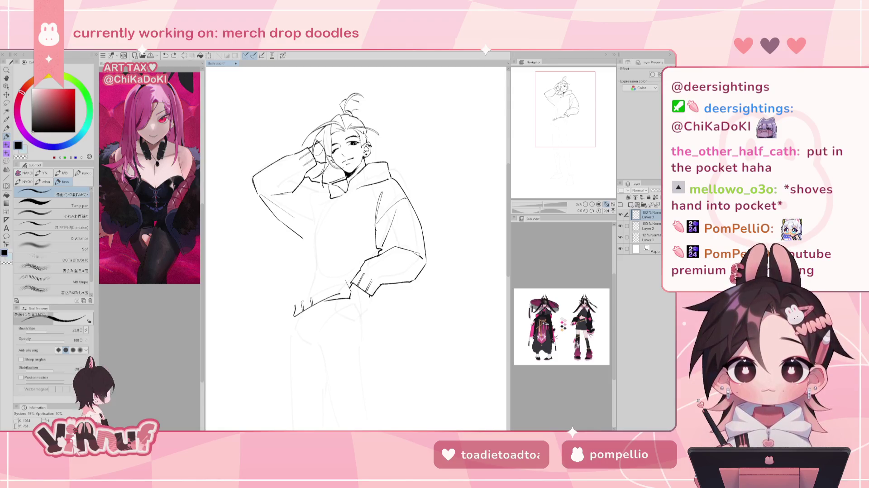
key(ctrl+z)
drag(320, 200, 303, 264)
key(ctrl+z)
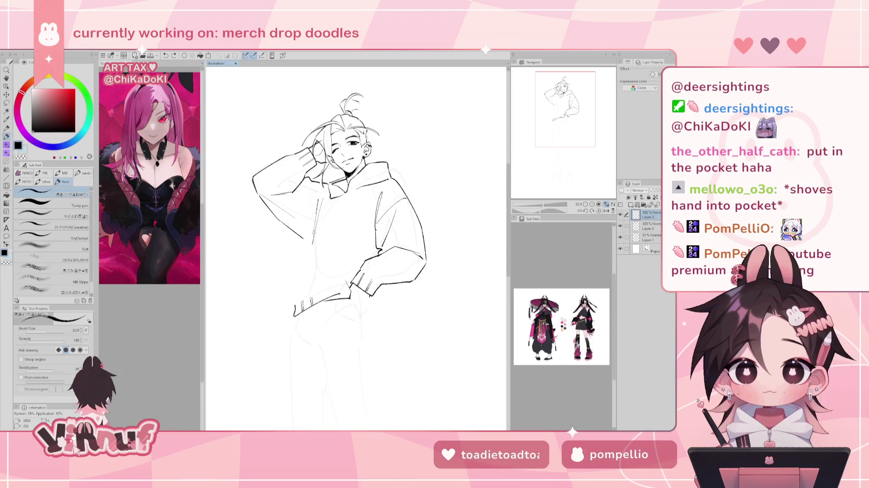
Check the drawing mirrored and remove the upper and lower right-torso strokes
key(ctrl+z)
key(ctrl+y)
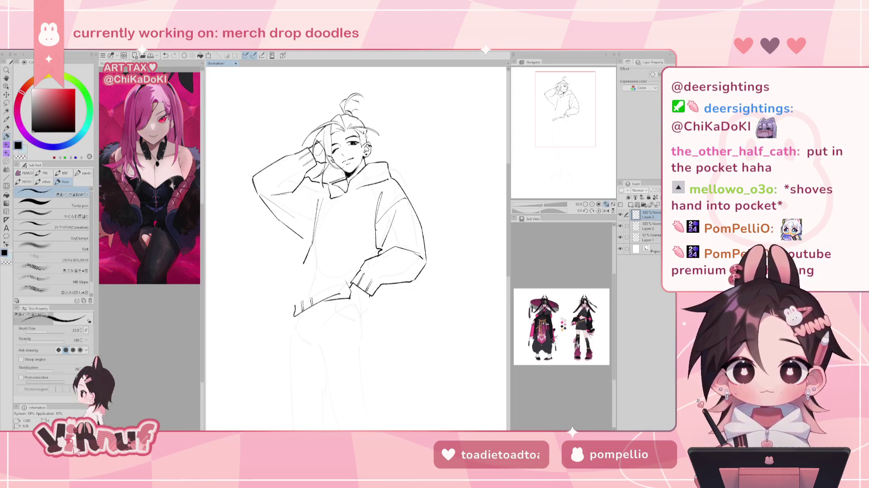
key(h)
key(ctrl+z)
key(ctrl+z)
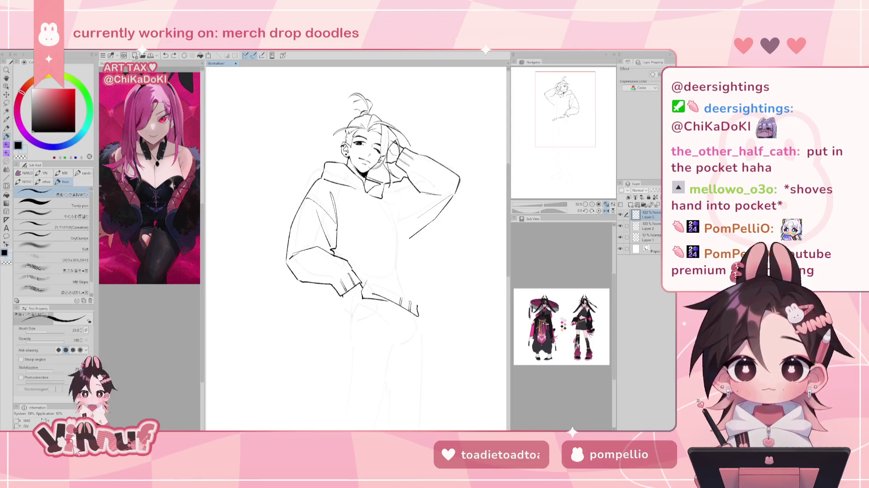
Try the right-torso line several times, then remove the attempts
drag(387, 194, 401, 232)
key(ctrl+z)
drag(393, 187, 402, 239)
Ink the left torso line curving toward the hip, discarding short trial strokes
key(ctrl+z)
drag(393, 190, 402, 238)
key(h)
key(ctrl+z)
drag(327, 199, 305, 269)
key(ctrl+z)
drag(317, 236, 307, 285)
key(ctrl+z)
key(ctrl+z)
drag(313, 237, 294, 306)
key(ctrl+z)
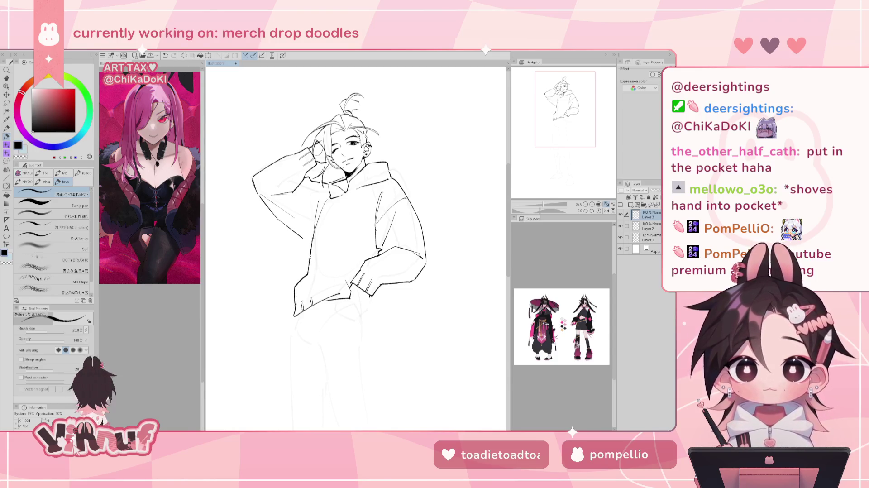
drag(318, 265, 309, 276)
key(ctrl+z)
mouse_move(339, 221)
mouse_down()
mouse_move(308, 274)
mouse_move(322, 260)
mouse_up()
key(ctrl+z)
Redraw the hoodie line near the hood, mirroring the view to check it
drag(404, 190, 397, 196)
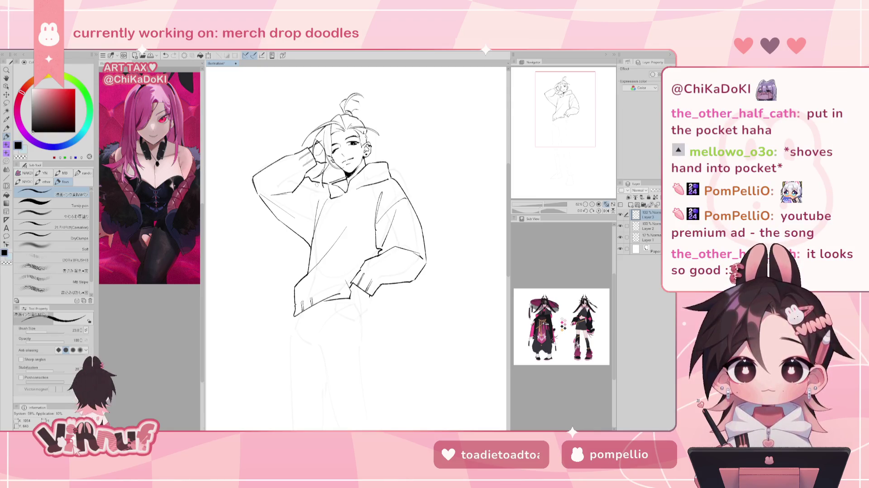
key(h)
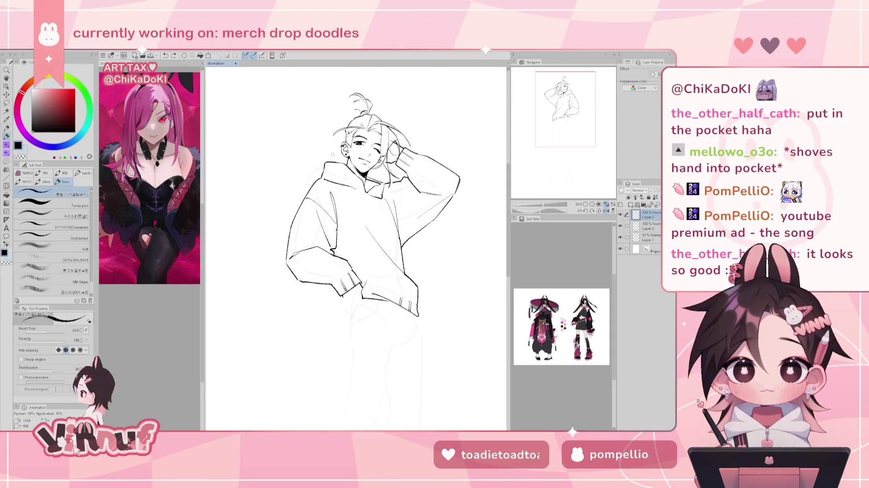
key(ctrl+z)
drag(393, 181, 406, 230)
key(ctrl+z)
key(ctrl+z)
drag(401, 184, 408, 224)
key(ctrl+z)
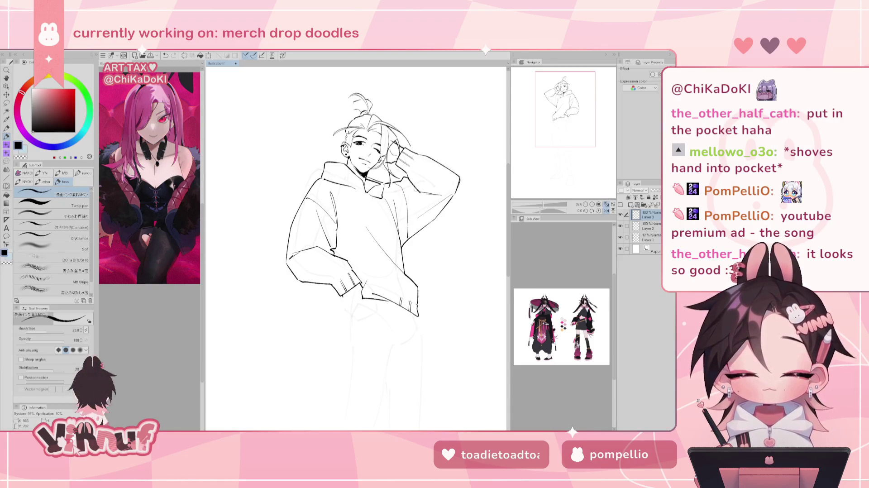
key(h)
Retry the hoodie side line, undoing each attempt
key(ctrl+z)
drag(312, 186, 309, 239)
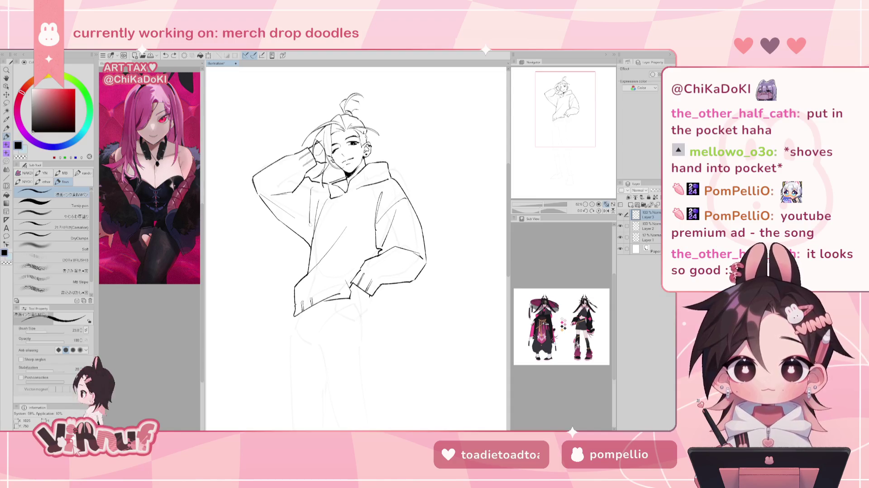
key(ctrl+z)
drag(321, 182, 311, 235)
key(ctrl+z)
key(h)
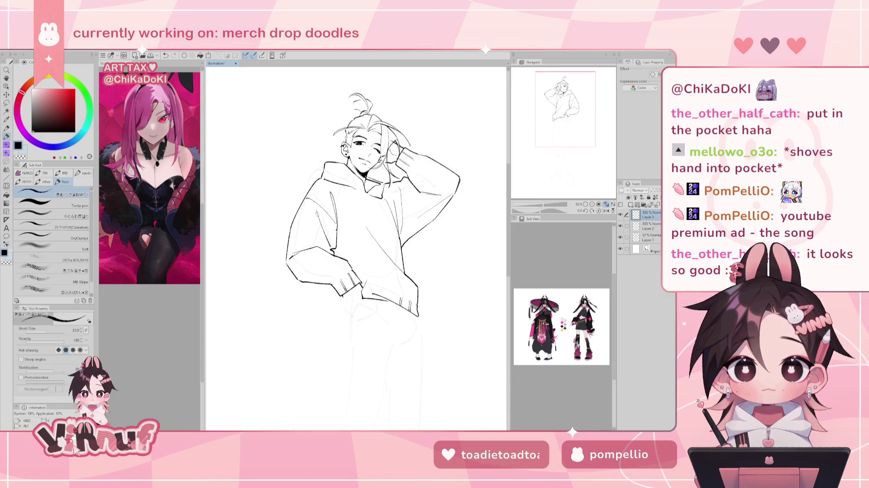
Add a short line where hand meets hood, discard a pocket stroke, and raise the view
drag(398, 181, 392, 185)
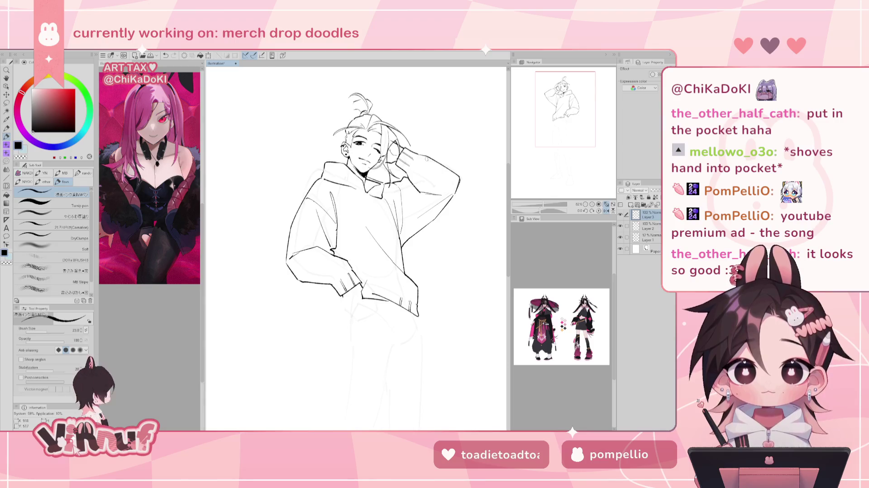
key(h)
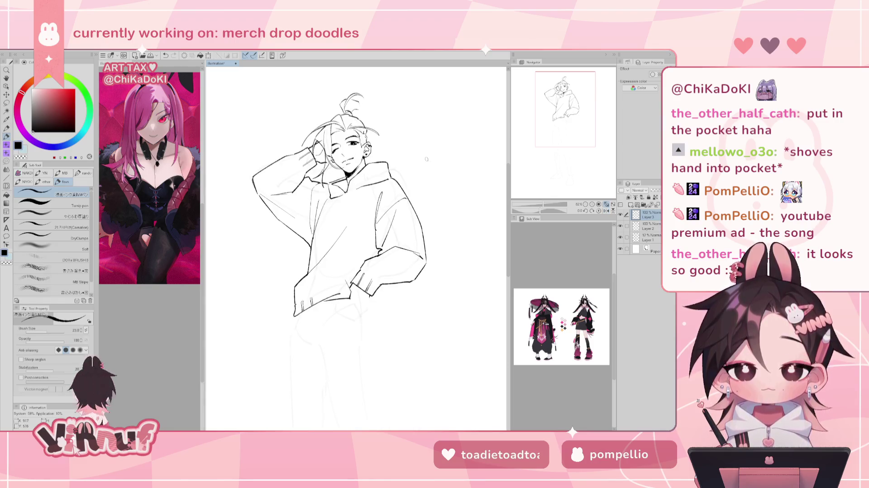
drag(343, 297, 343, 286)
key(ctrl+z)
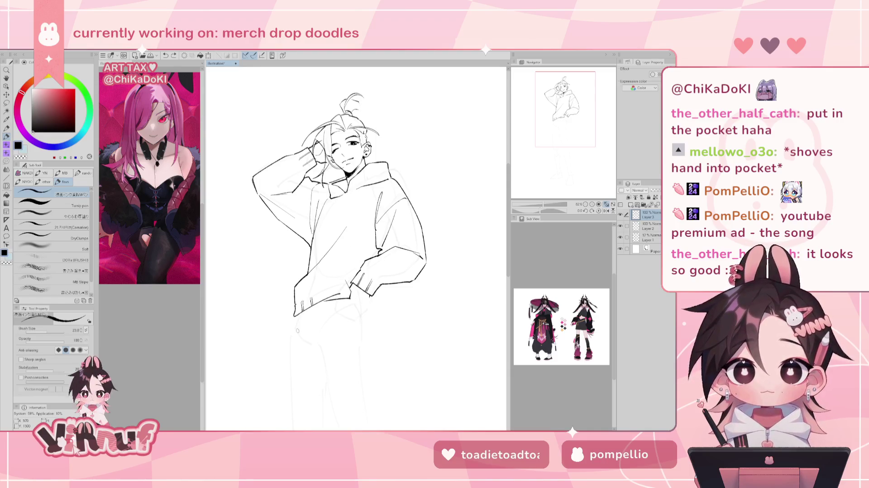
drag(584, 116, 587, 120)
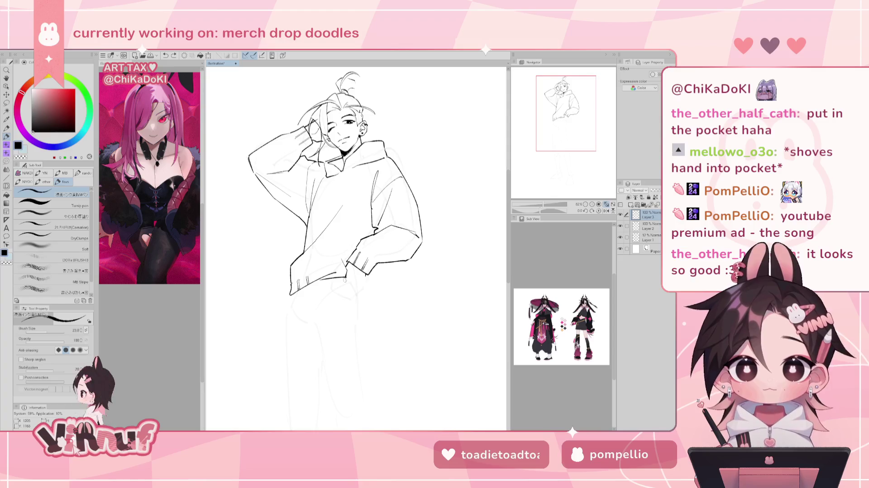
Ink a short stroke at the pocket, alternating between eraser and pen
mouse_move(344, 278)
mouse_down()
mouse_move(350, 287)
mouse_move(369, 272)
mouse_up()
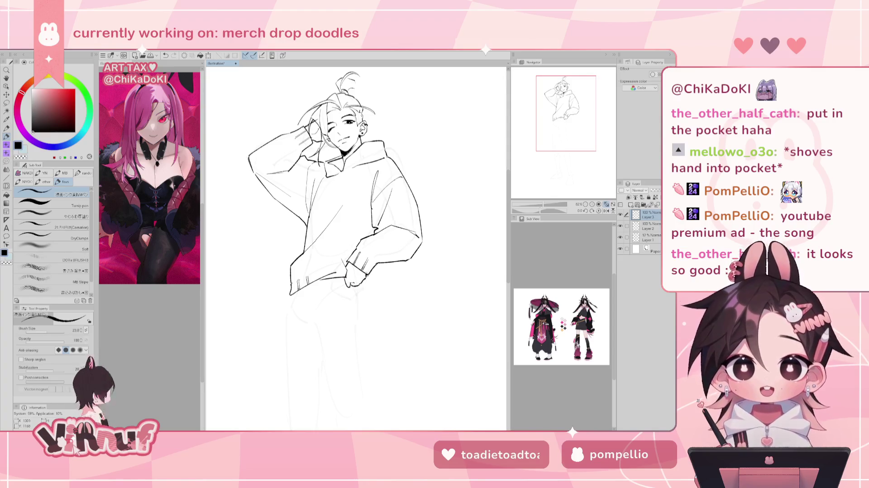
key(e)
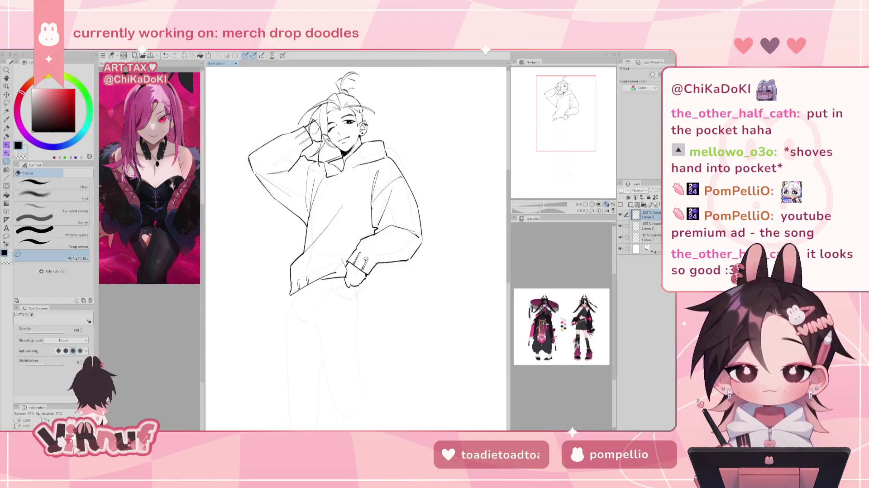
key(h)
key(h)
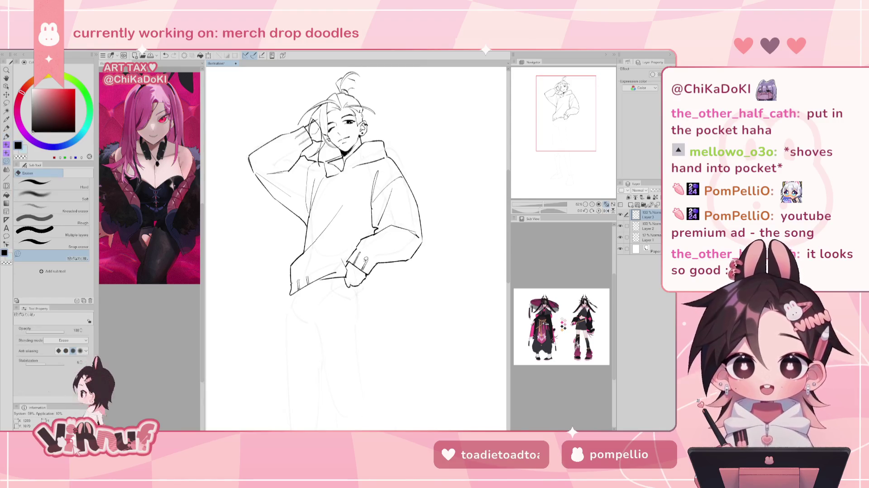
key(p)
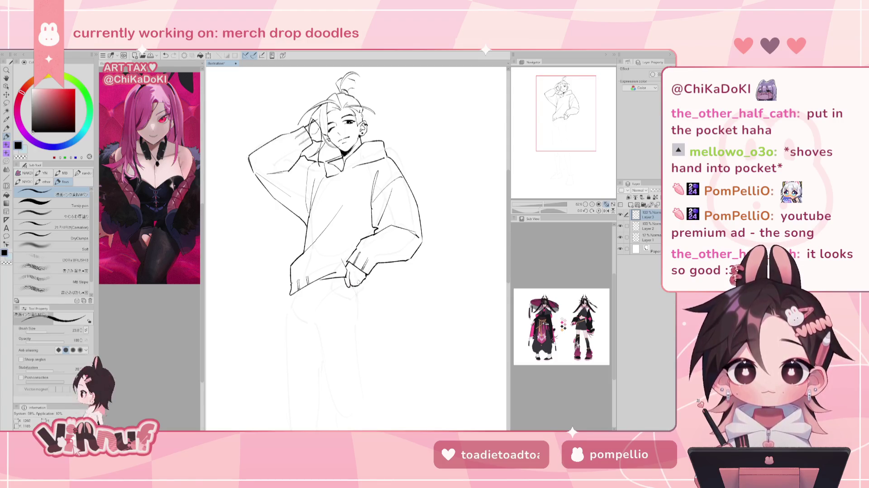
key(e)
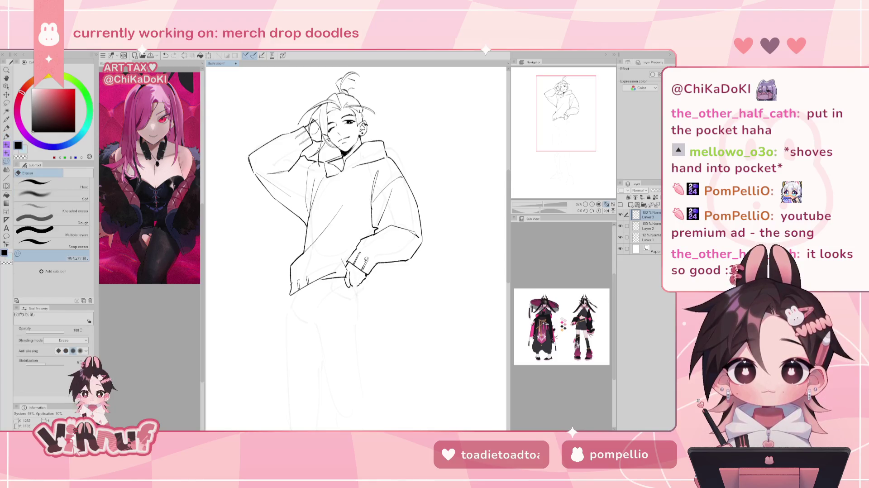
key(p)
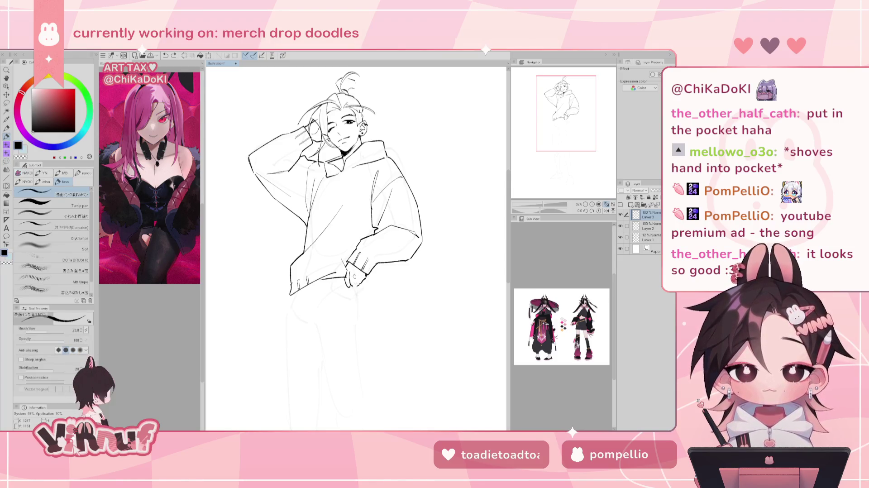
Discard a tiny stroke near the hand and check the canvas mirrored
drag(356, 286, 359, 287)
key(ctrl+z)
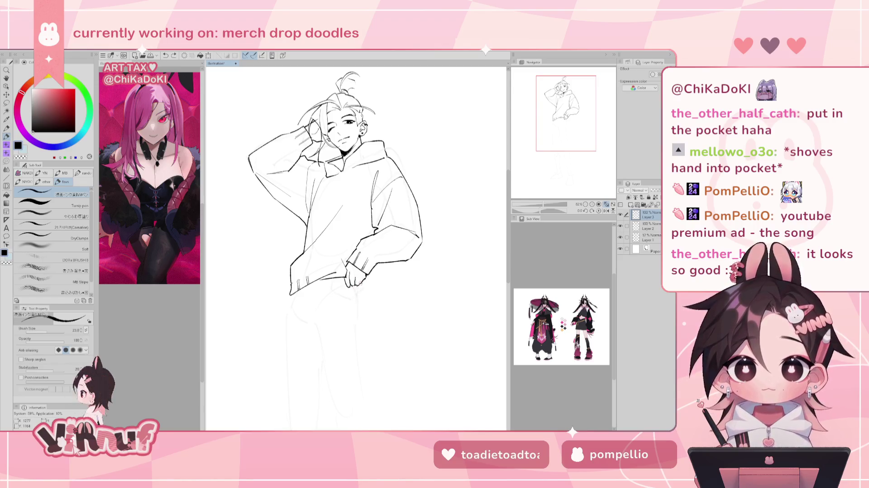
key(e)
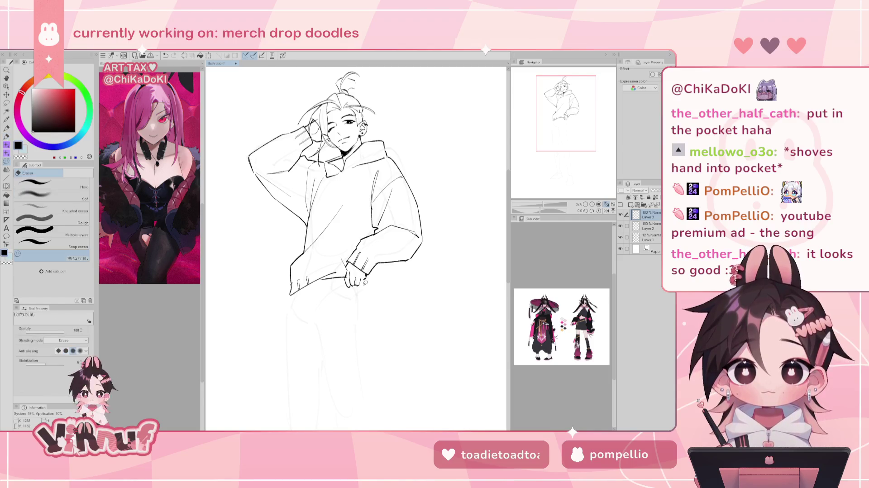
key(h)
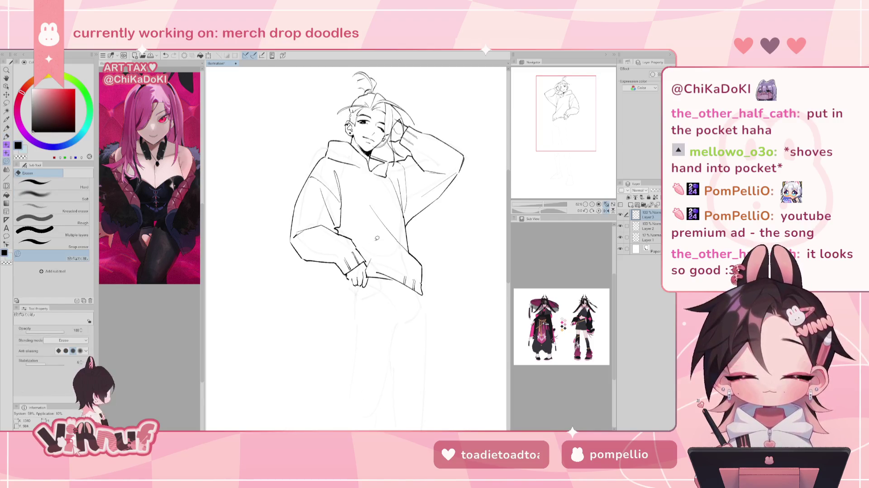
key(h)
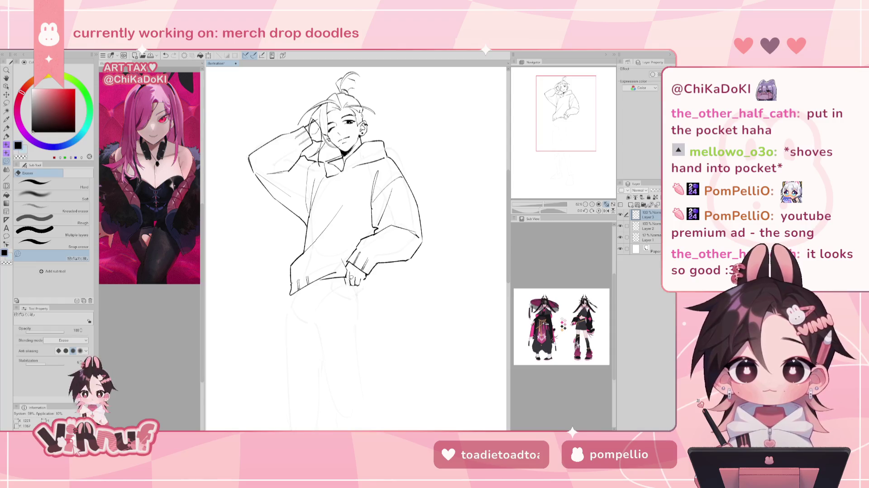
key(p)
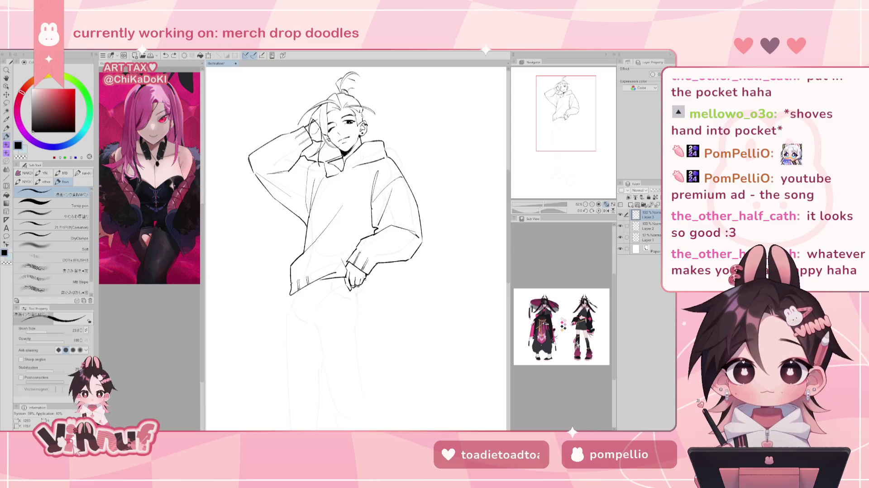
Check proportions mirrored, then re-ink a short line near the hands
key(h)
key(h)
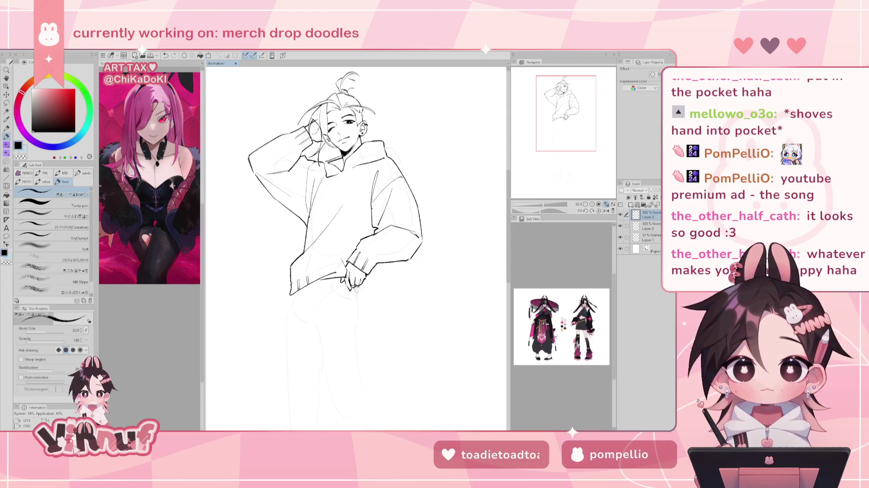
key(e)
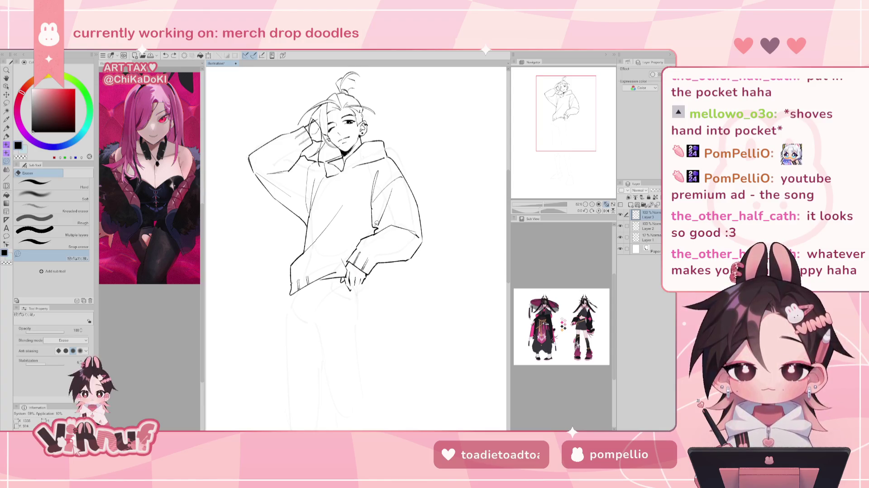
key(p)
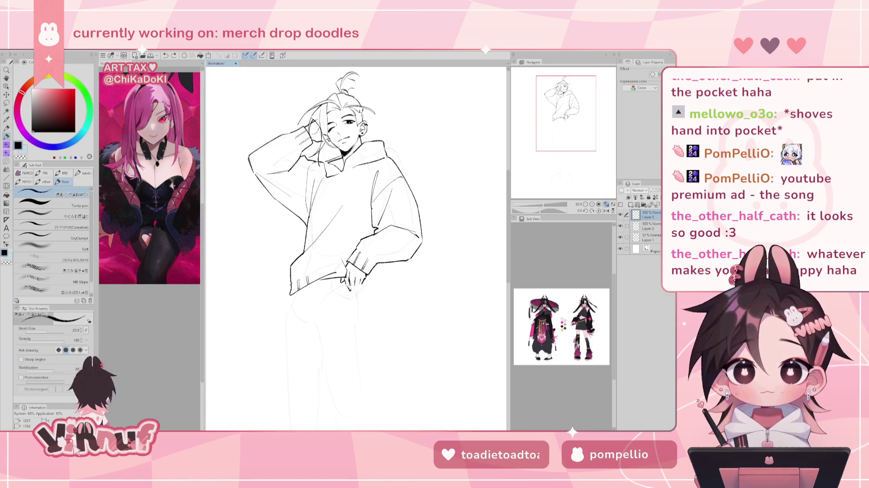
key(ctrl+z)
drag(352, 283, 359, 290)
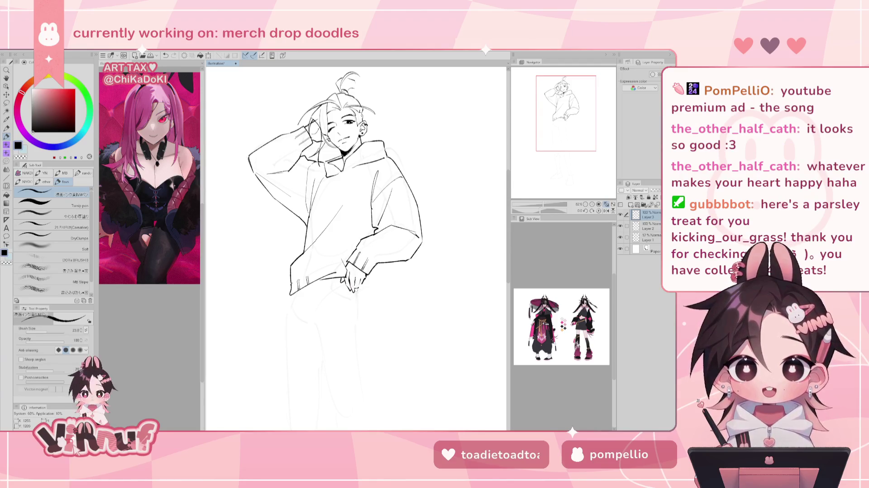
Erase the hand and finger lines and leftover line bits at the hoodie hem
key(e)
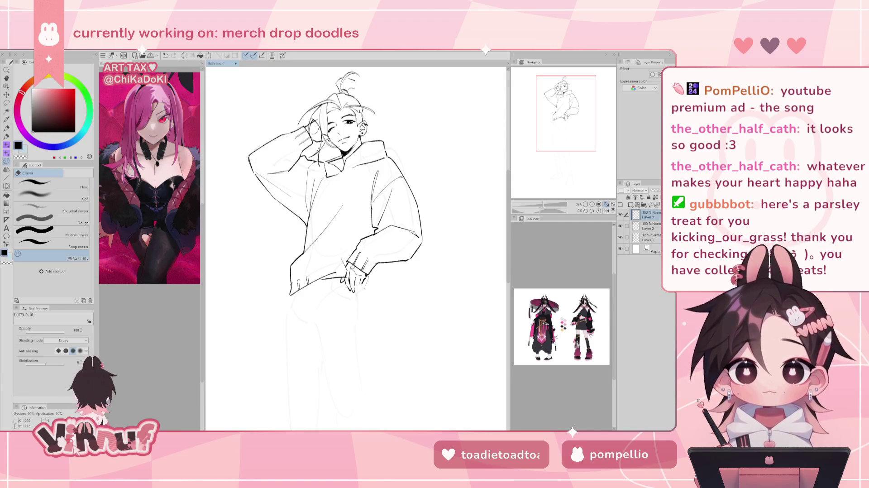
drag(345, 280, 363, 292)
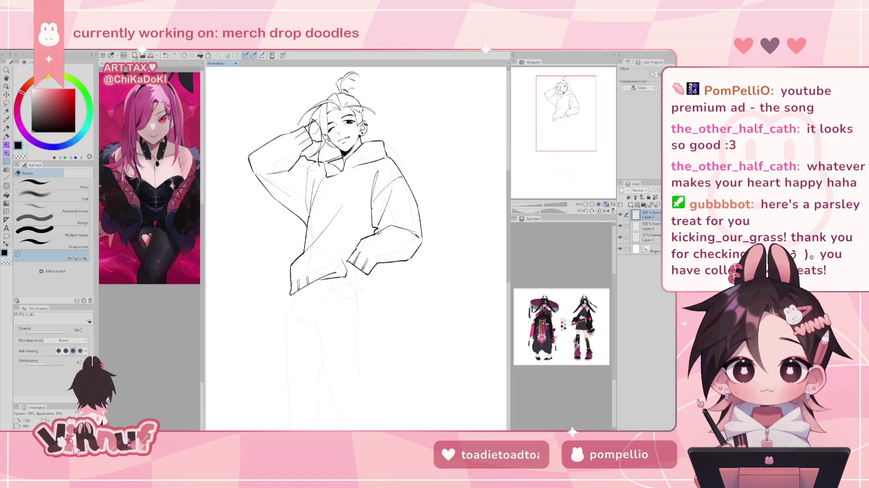
key(p)
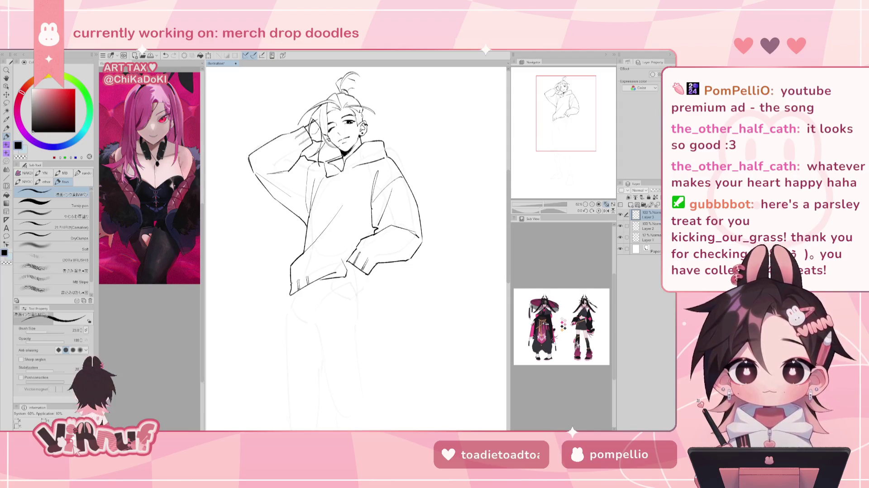
key(e)
drag(338, 269, 337, 264)
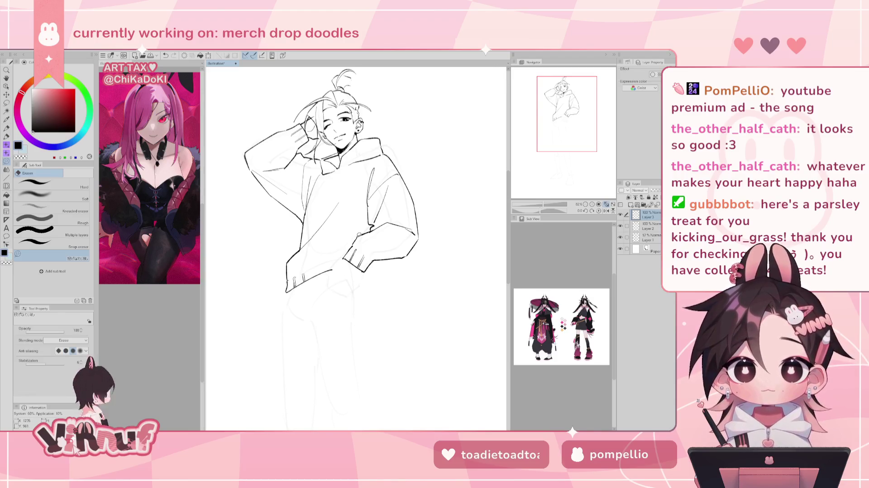
Draw and retry the pocket edge and short pocket strokes, checking the canvas mirrored
key(p)
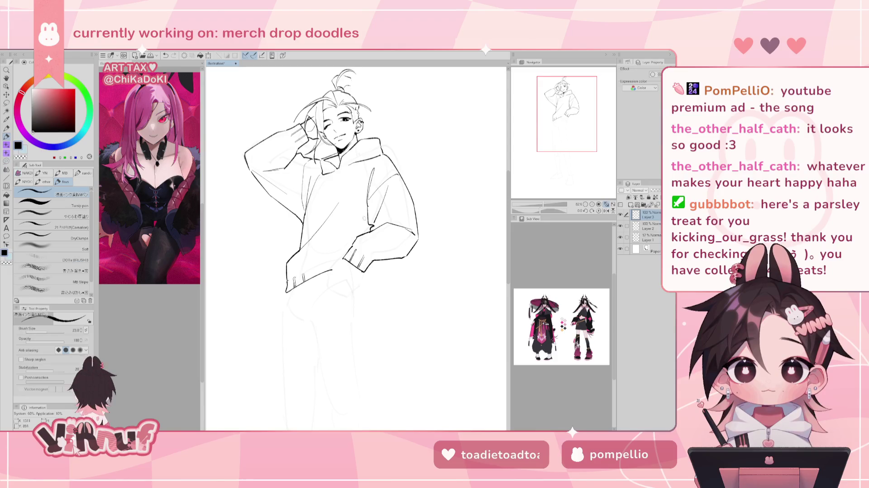
drag(344, 259, 337, 275)
key(ctrl+z)
key(ctrl+z)
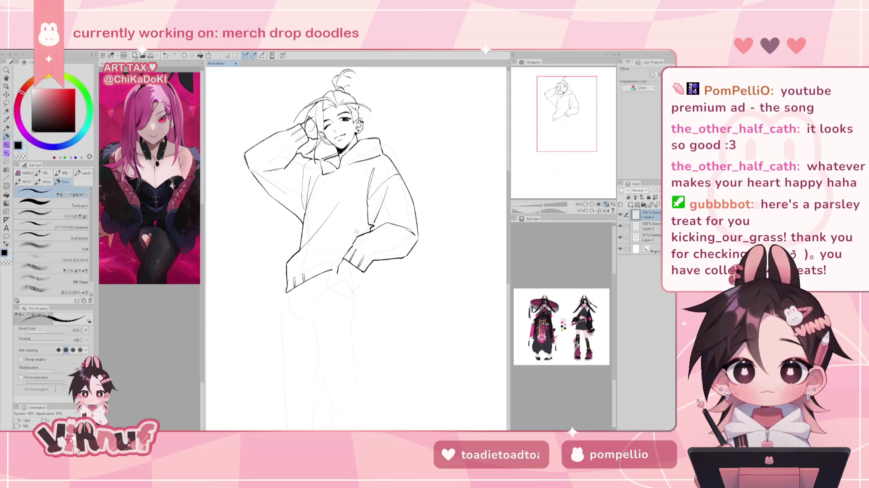
key(h)
key(ctrl+z)
mouse_move(372, 262)
mouse_down()
mouse_move(376, 274)
mouse_move(354, 271)
mouse_up()
key(ctrl+z)
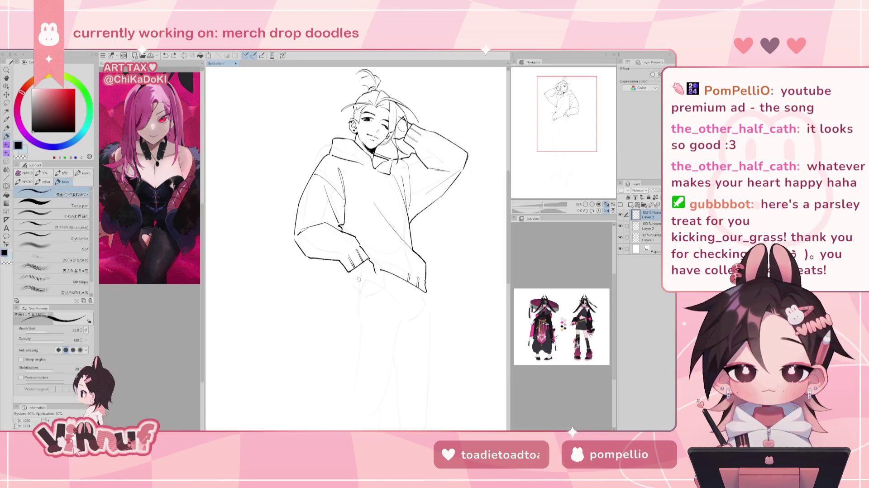
Ink a curved line under the hand at the sleeve cuff
mouse_move(355, 281)
mouse_down()
mouse_move(352, 270)
mouse_move(357, 290)
mouse_move(353, 275)
mouse_move(362, 292)
mouse_move(375, 291)
mouse_up()
key(ctrl+z)
key(ctrl+z)
key(ctrl+z)
key(ctrl+z)
key(ctrl+z)
key(ctrl+z)
key(ctrl+z)
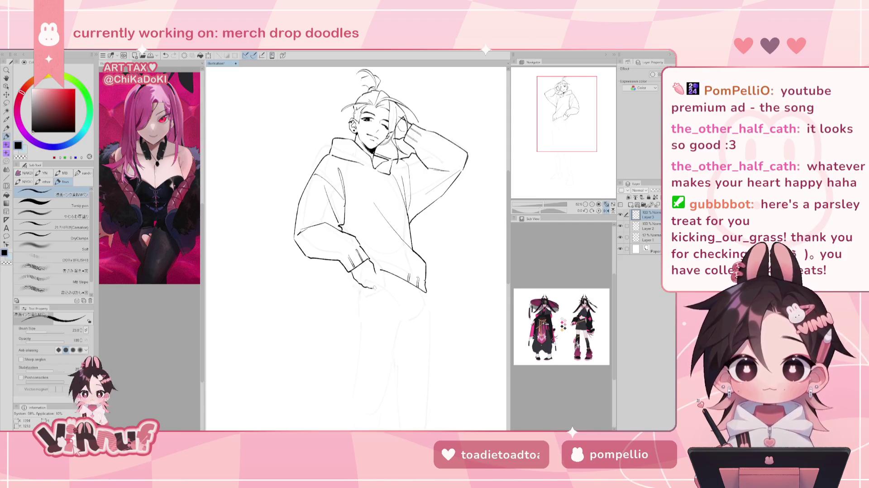
key(h)
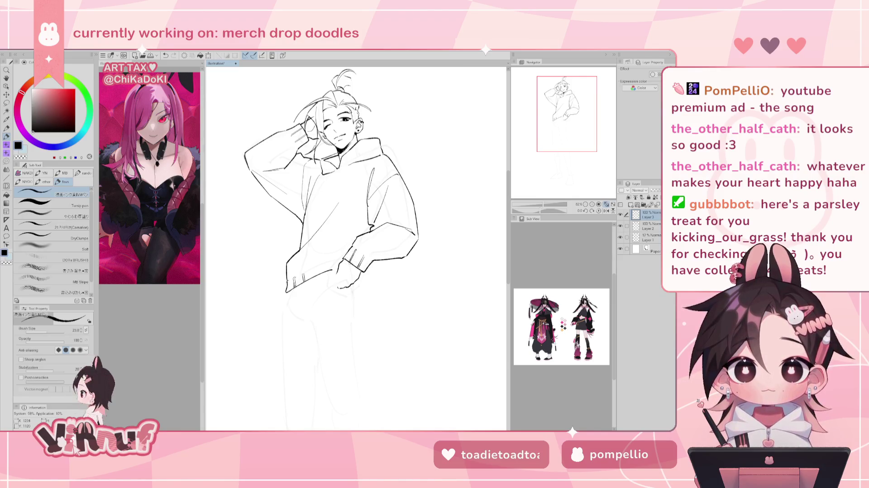
key(ctrl+z)
key(ctrl+z)
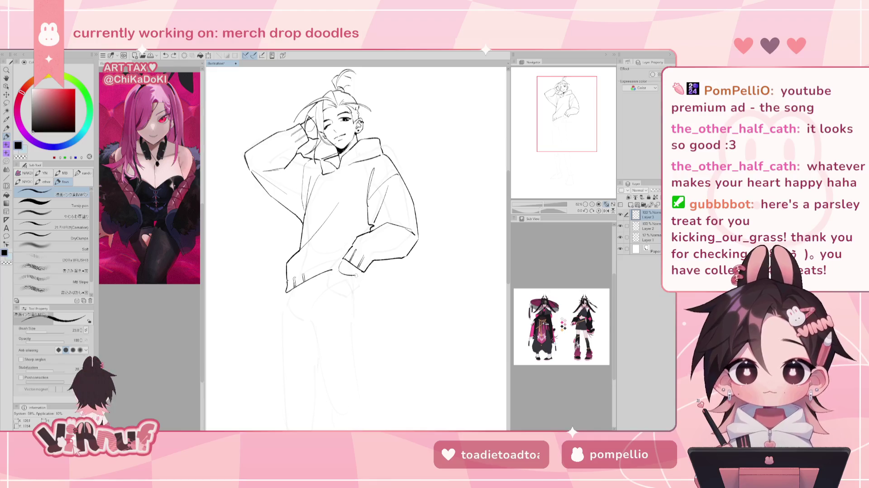
drag(340, 267, 361, 275)
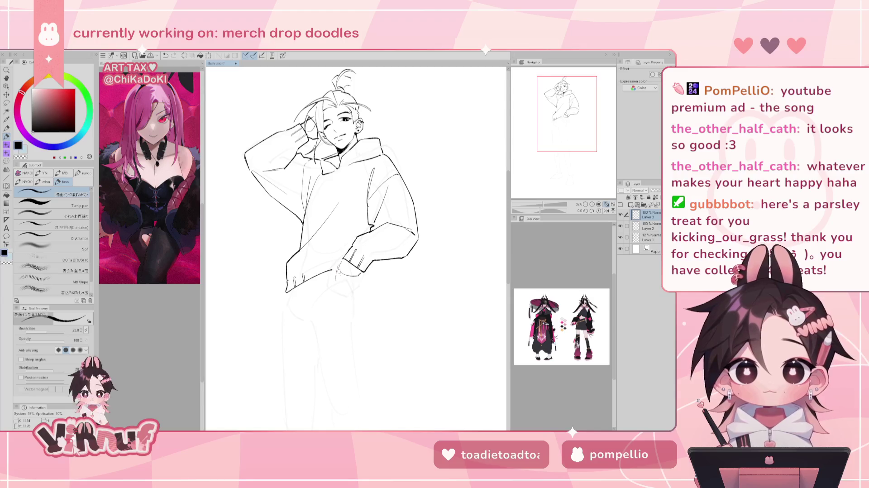
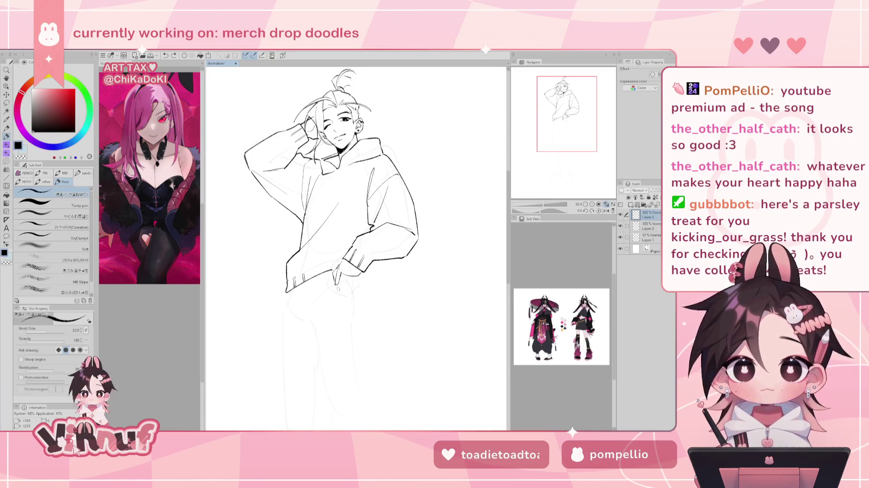
Ink the finger, fingertip and knuckle lines of the hand by the hoodie hem, checking in mirrored view
drag(338, 283, 349, 283)
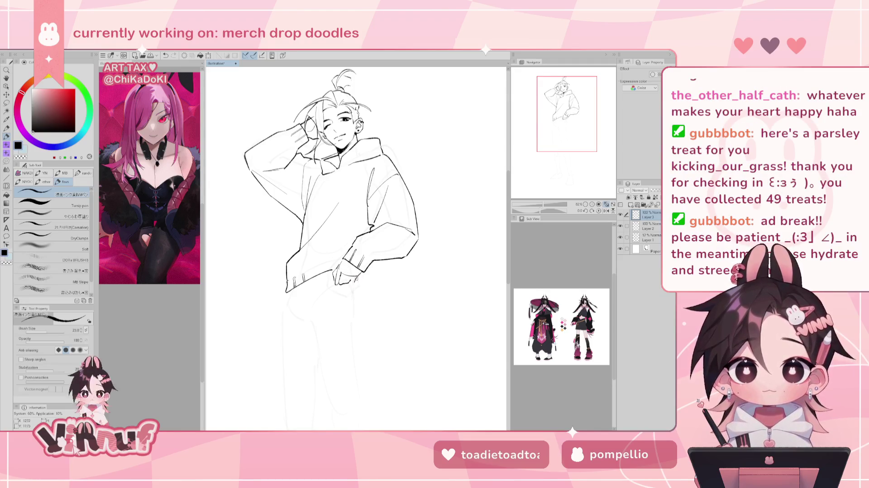
drag(350, 283, 360, 277)
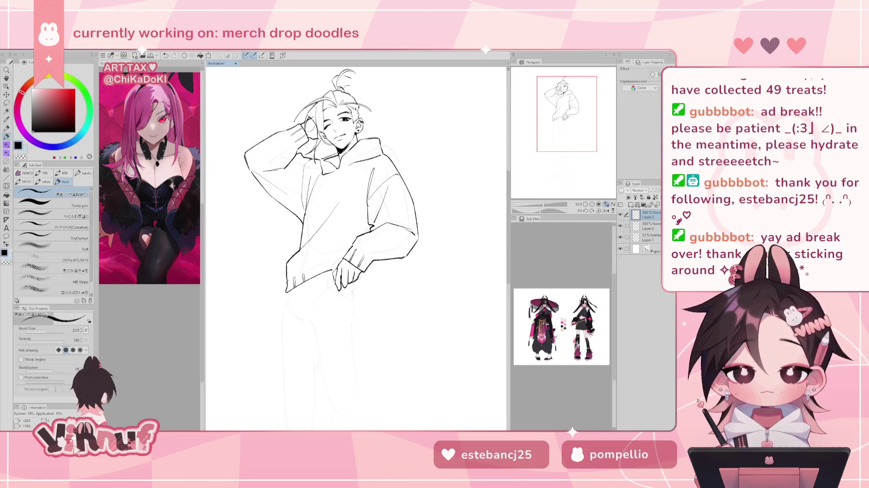
key(h)
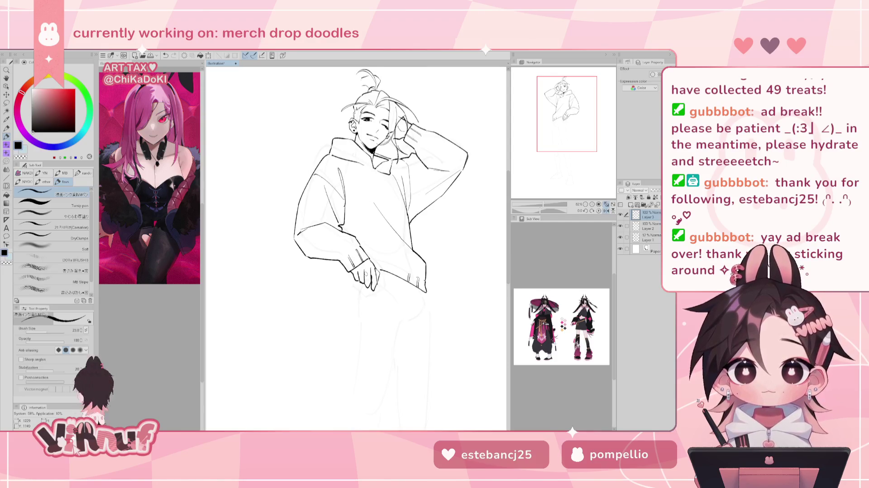
key(h)
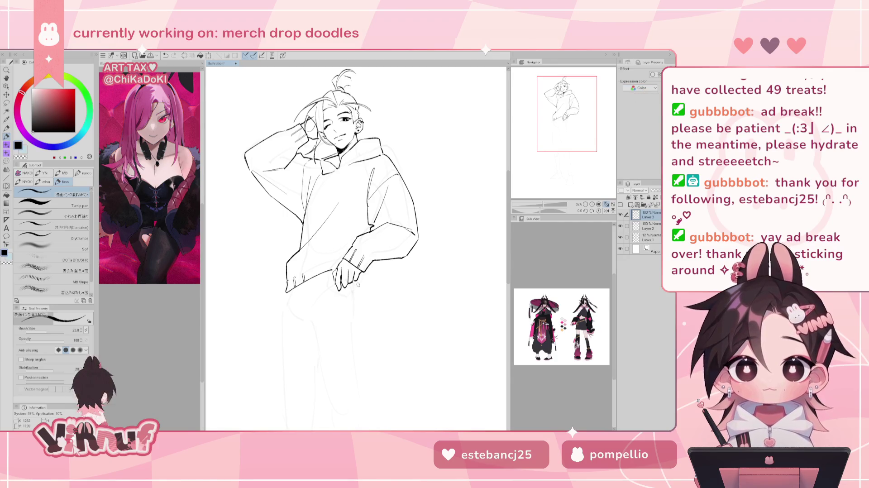
drag(353, 289, 368, 276)
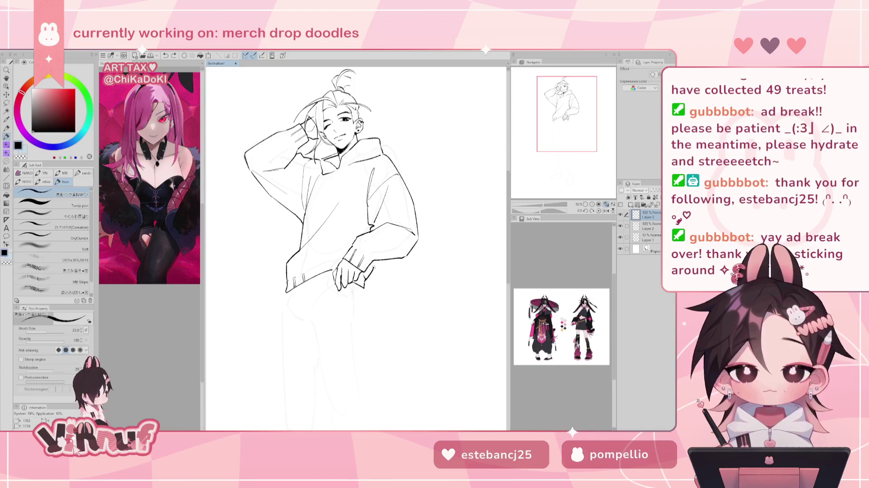
drag(371, 277, 376, 262)
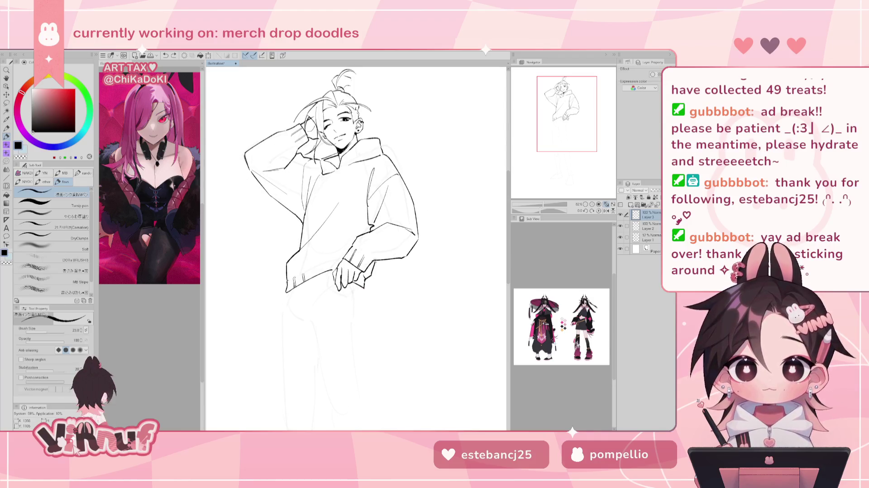
key(h)
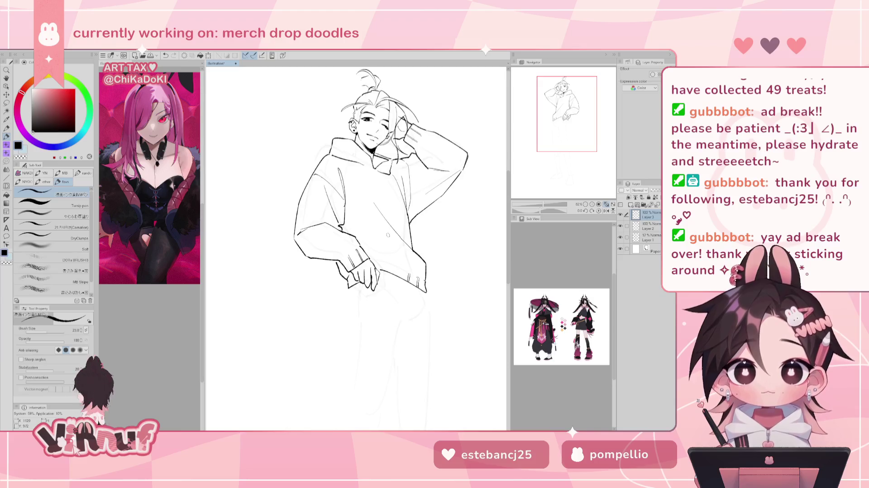
key(h)
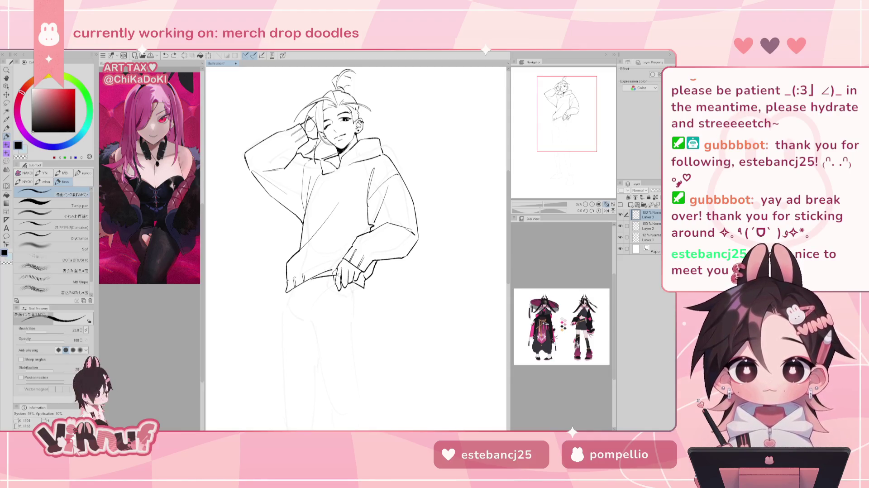
Try a hem line and a short stroke beside the hands, undoing both after a mirrored check
drag(308, 280, 338, 268)
key(ctrl+z)
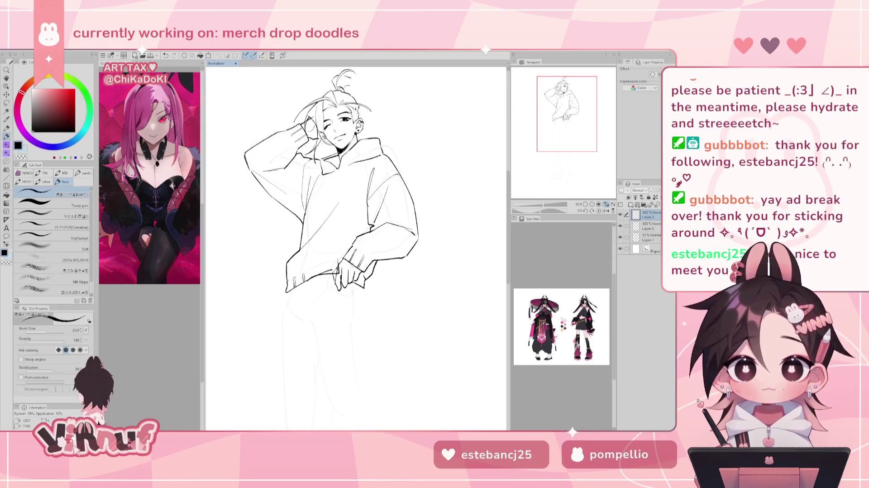
key(h)
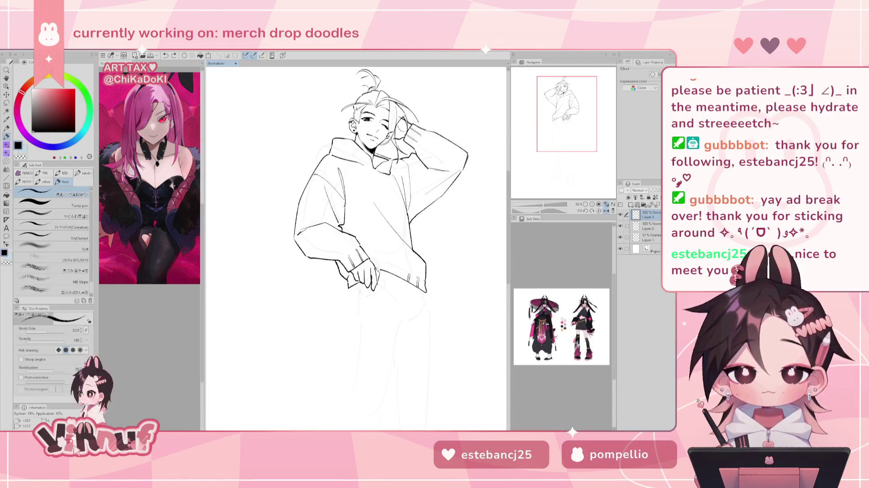
key(ctrl+z)
mouse_move(373, 259)
mouse_down()
mouse_move(384, 274)
mouse_move(377, 272)
mouse_move(396, 277)
mouse_up()
key(ctrl+z)
key(ctrl+z)
key(ctrl+z)
key(ctrl+z)
key(ctrl+z)
key(ctrl+z)
key(ctrl+z)
key(ctrl+z)
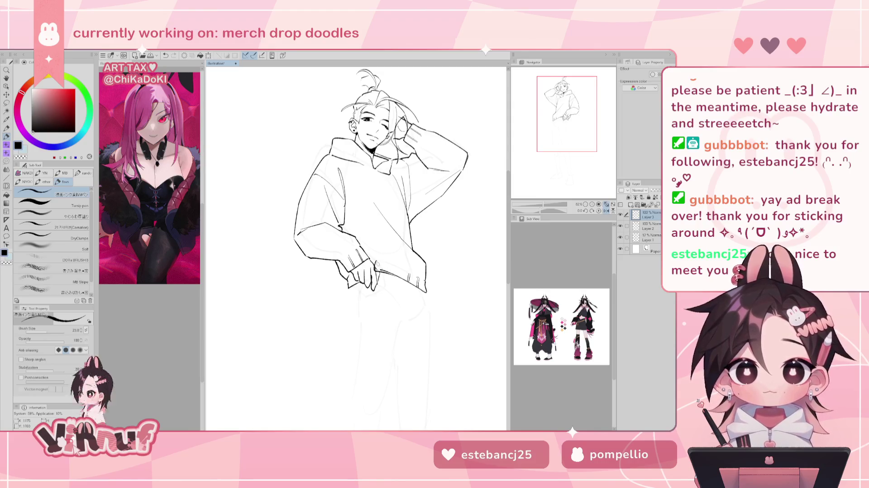
key(e)
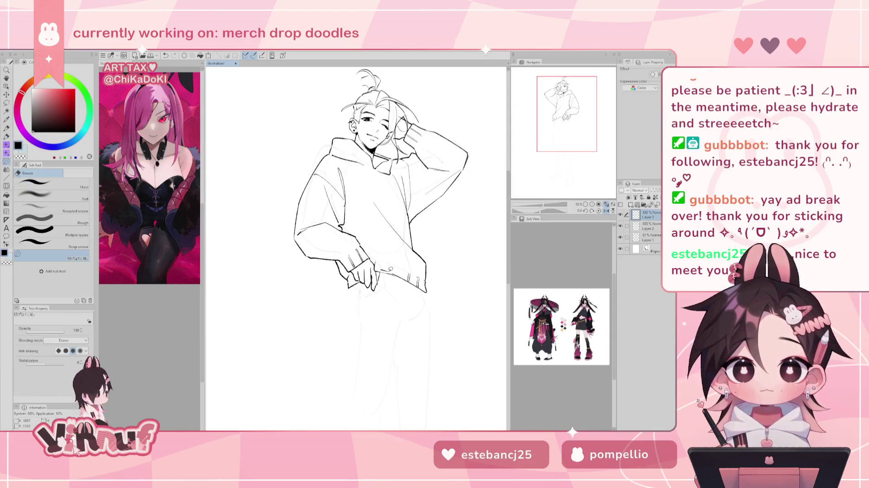
Erase the old bottom hem lines of the hoodie after a mirrored check
key(h)
key(ctrl+z)
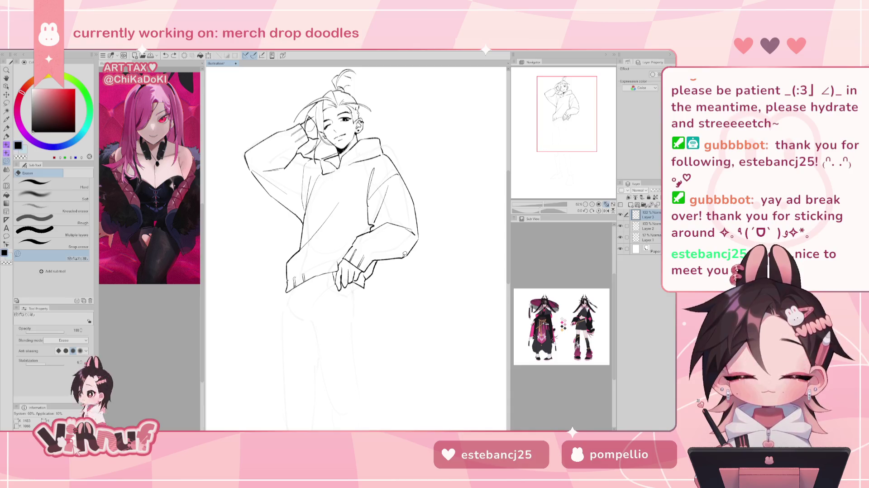
key(p)
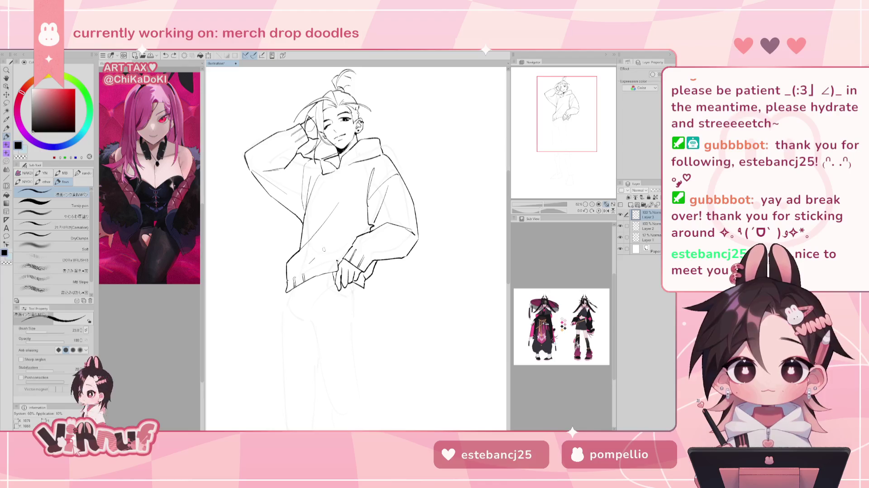
key(h)
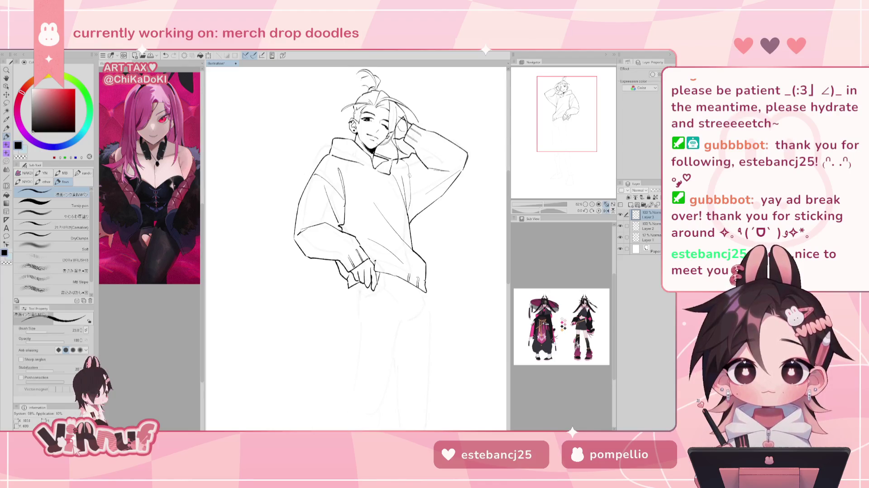
key(h)
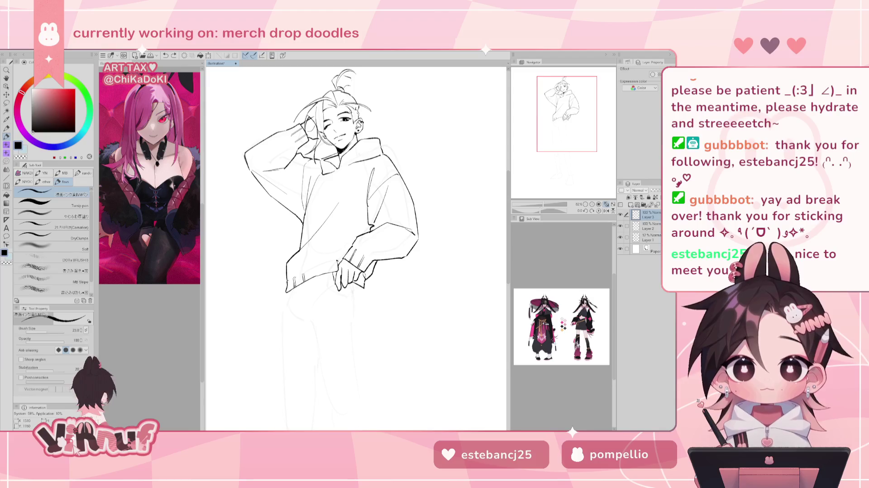
key(e)
drag(293, 270, 328, 272)
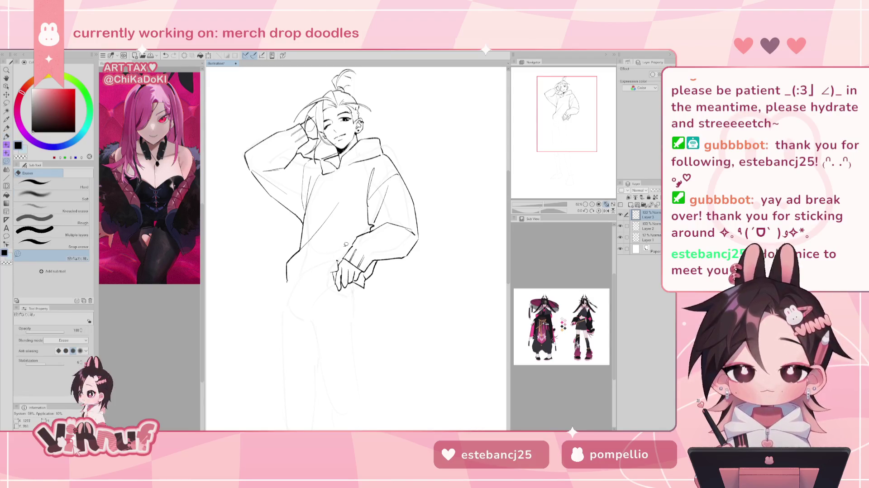
key(p)
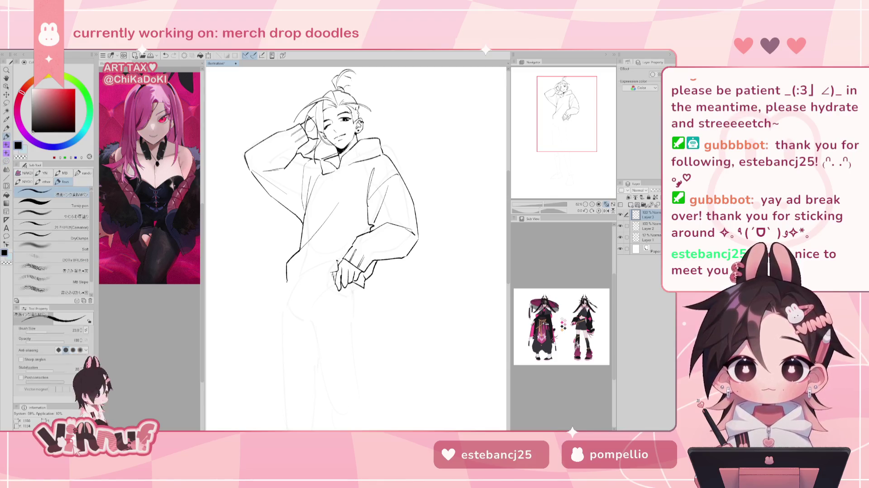
Draw the curved hem line and the hoodie's left-side strokes, undoing stray attempts
drag(337, 274, 279, 300)
key(ctrl+z)
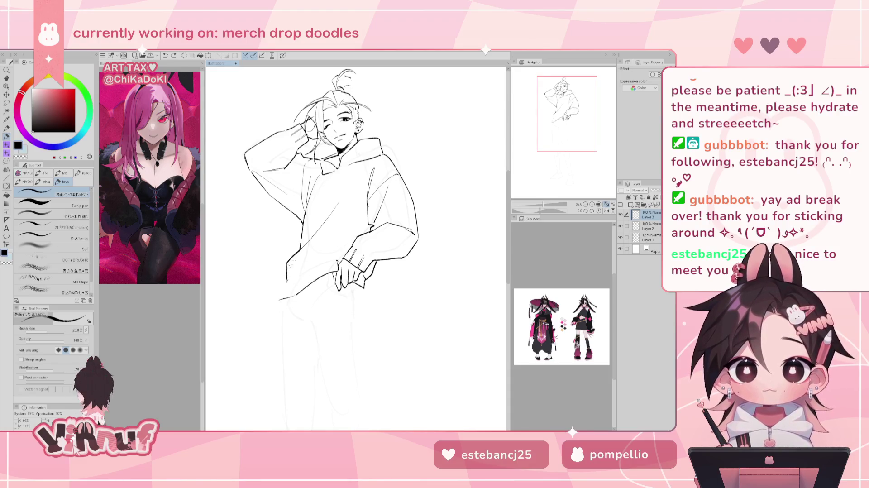
key(ctrl+z)
drag(298, 249, 288, 261)
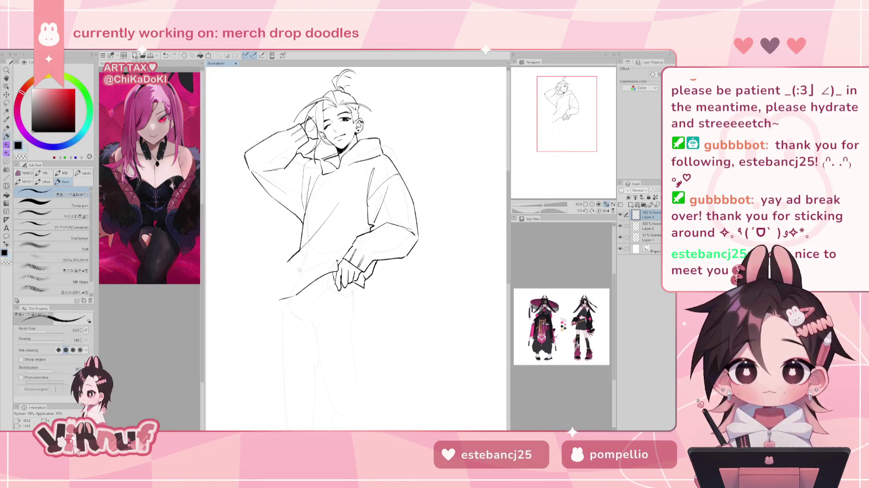
mouse_move(296, 293)
mouse_down()
mouse_move(283, 299)
mouse_move(280, 290)
mouse_up()
key(ctrl+z)
key(ctrl+z)
key(ctrl+z)
drag(292, 259, 280, 290)
key(ctrl+z)
key(ctrl+z)
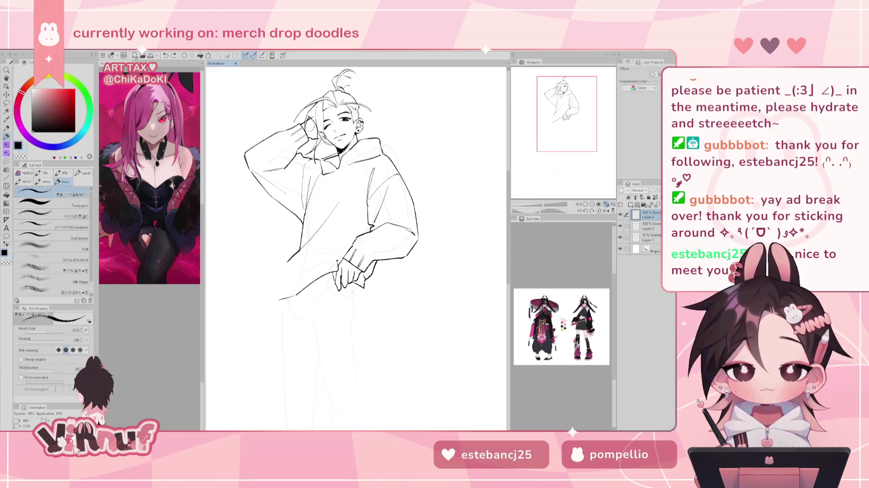
drag(282, 299, 290, 257)
key(ctrl+z)
key(ctrl+z)
Erase the faint diagonal line across the hoodie front
key(e)
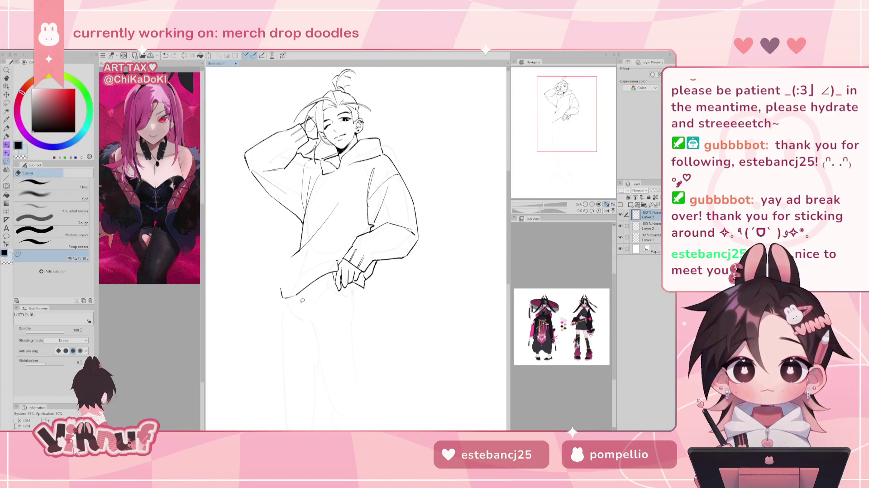
key(p)
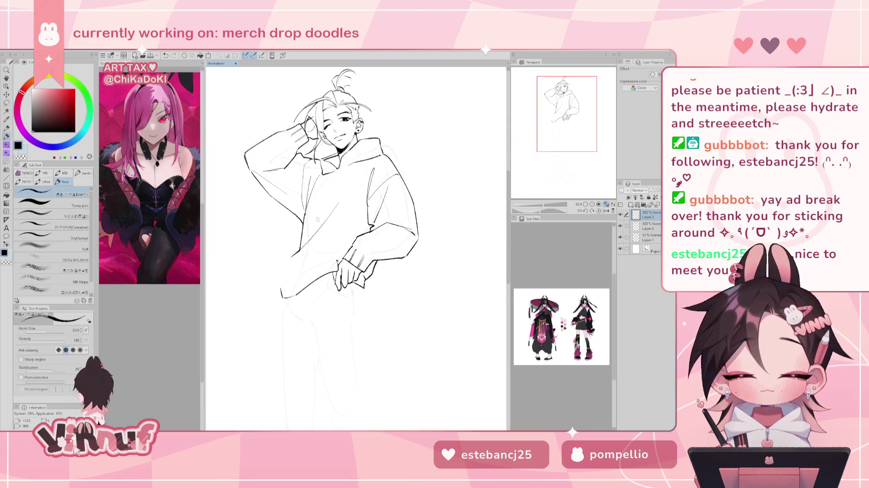
key(e)
drag(338, 204, 283, 269)
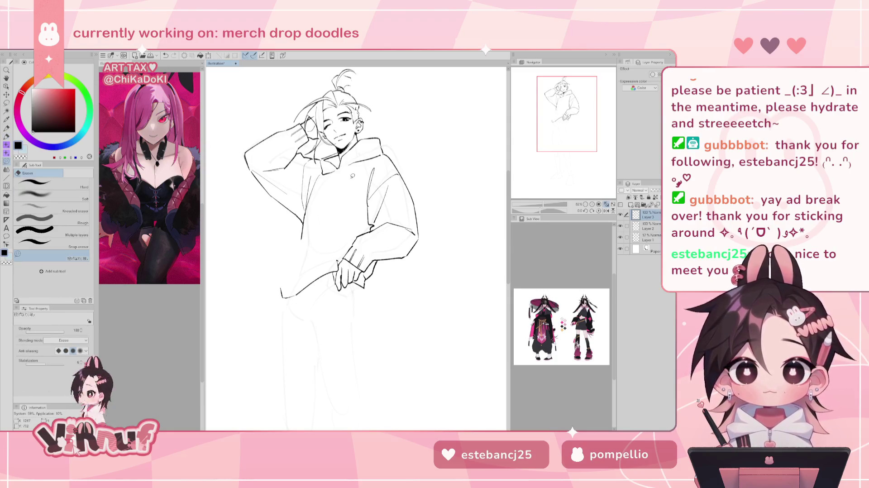
key(p)
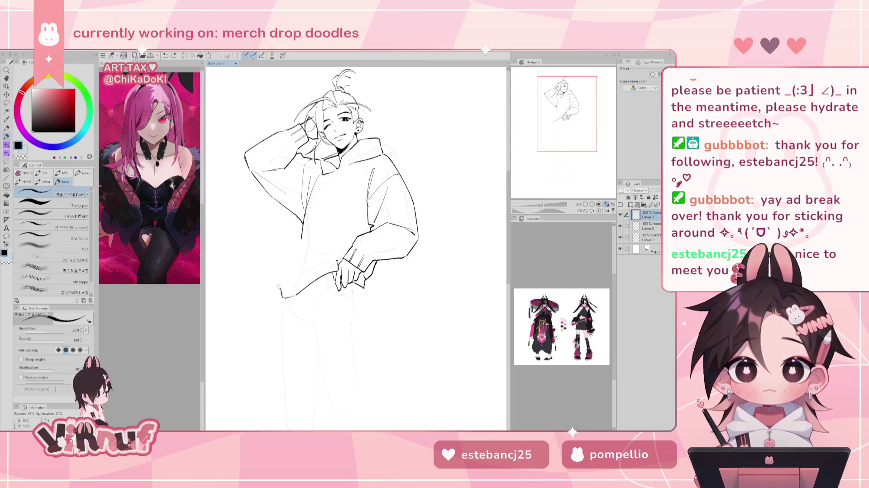
Try inking the hoodie's left edge from hem to waist in normal and mirrored views
drag(282, 297, 295, 240)
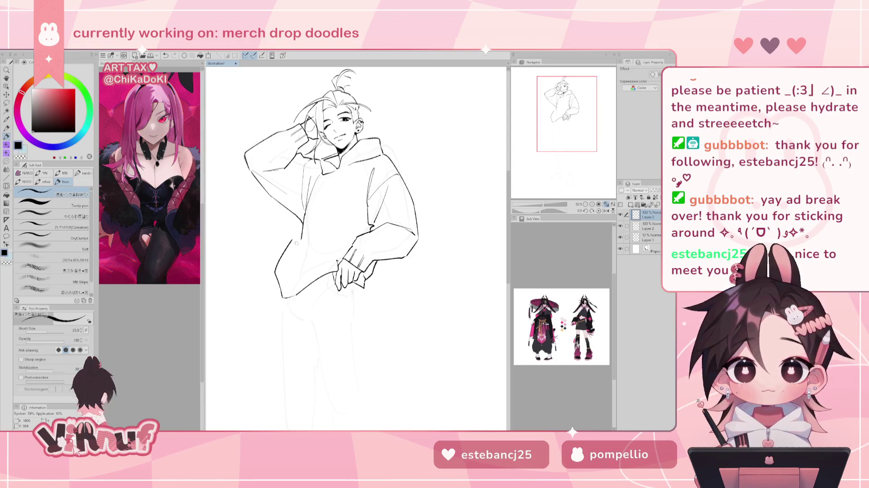
key(ctrl+z)
key(h)
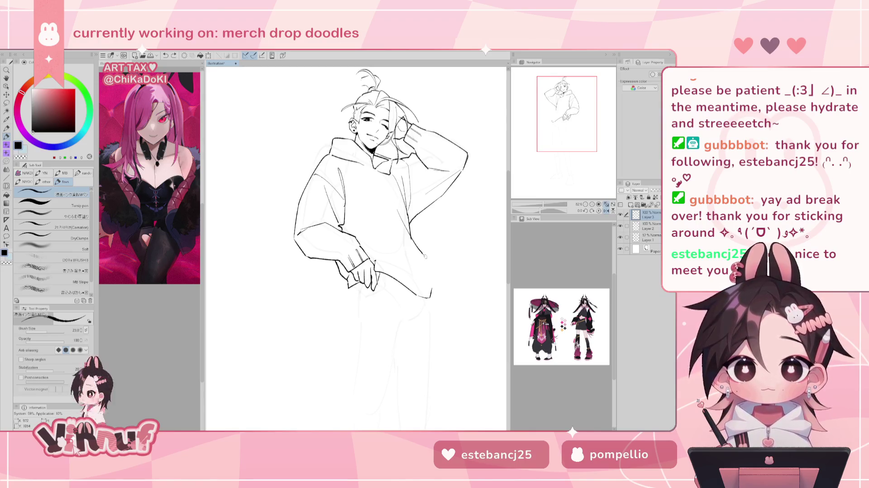
drag(423, 256, 428, 281)
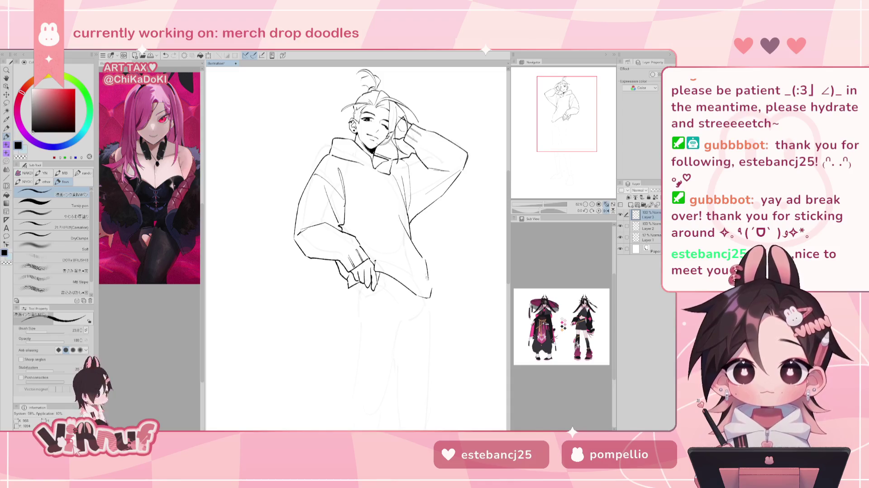
drag(419, 248, 430, 284)
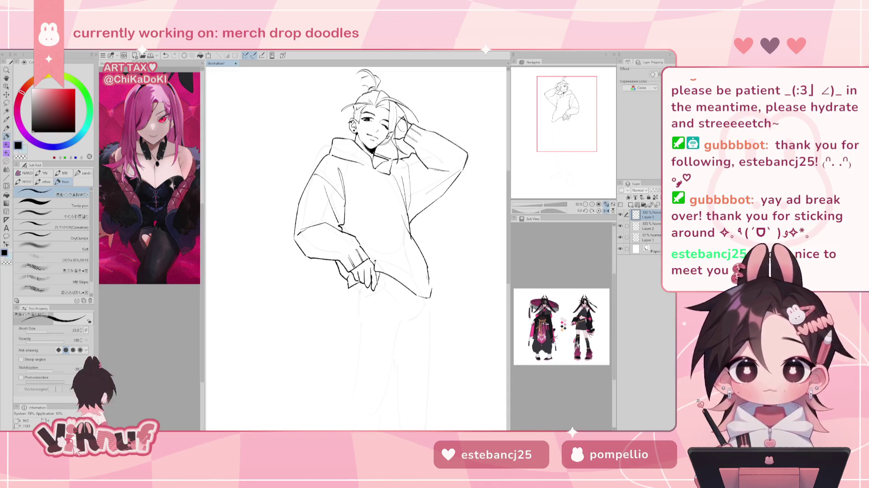
key(h)
key(ctrl+z)
key(ctrl+z)
drag(304, 235, 288, 289)
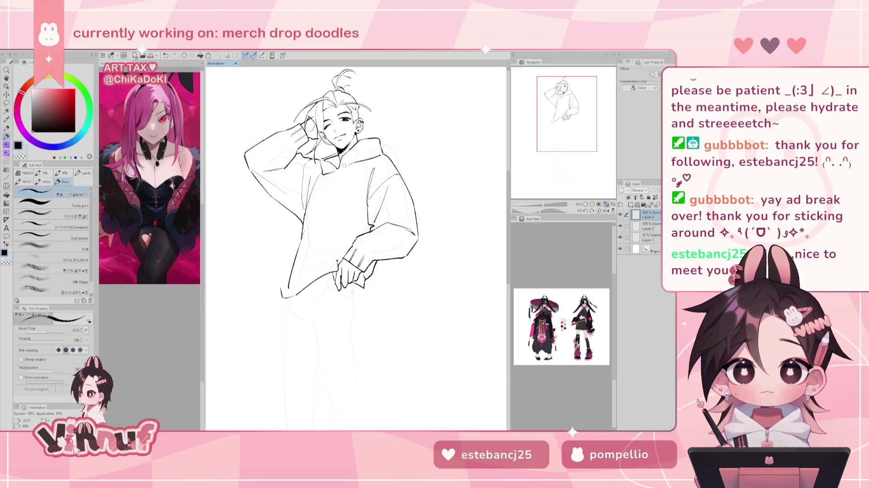
key(ctrl+z)
Erase the left end of the lower hoodie stroke
key(e)
drag(282, 296, 292, 286)
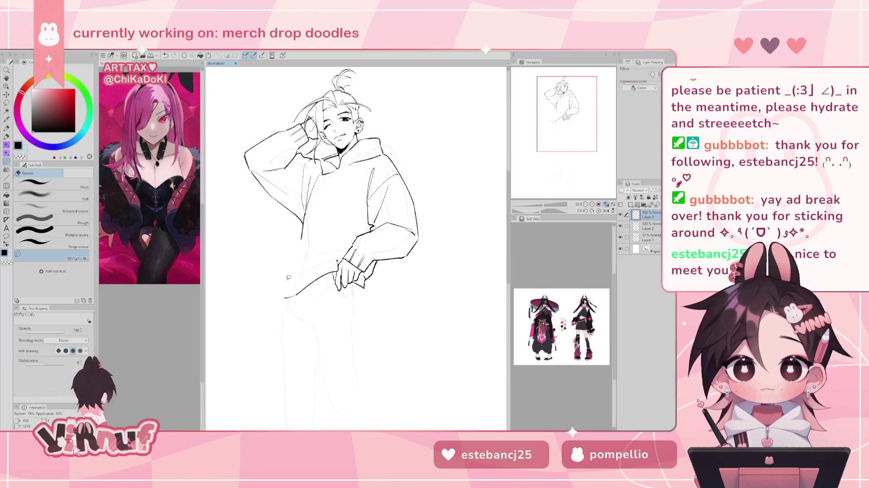
key(p)
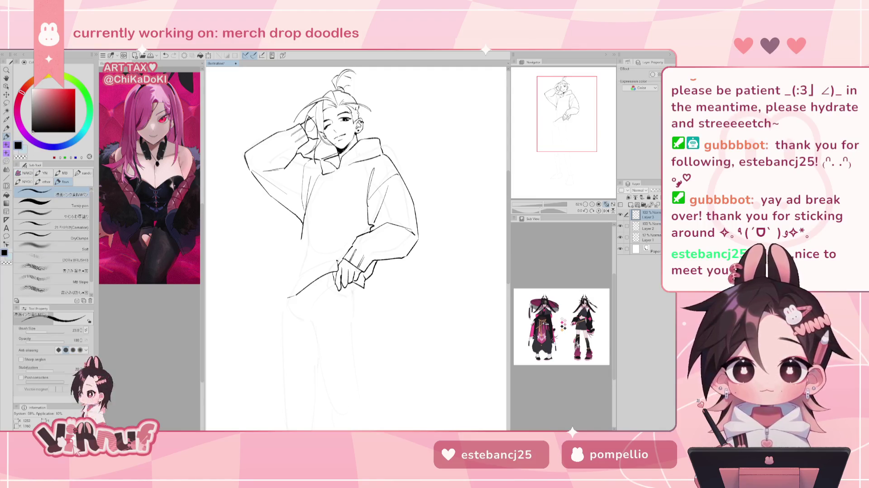
key(e)
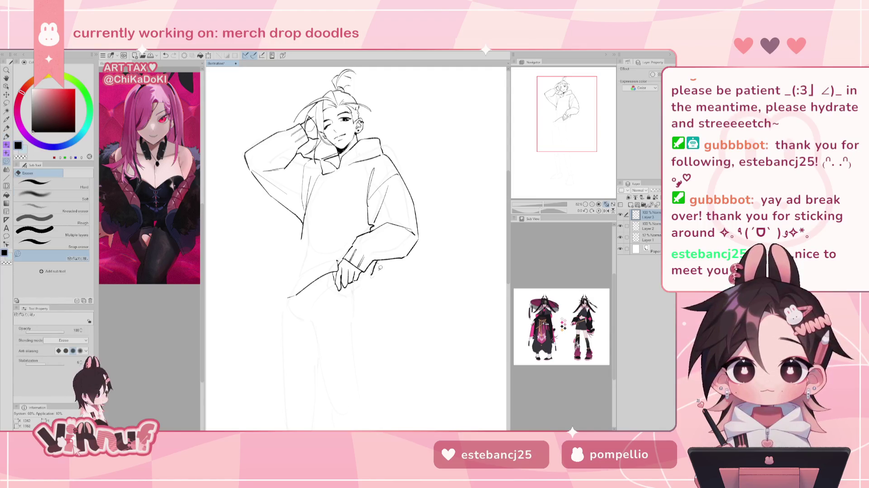
key(p)
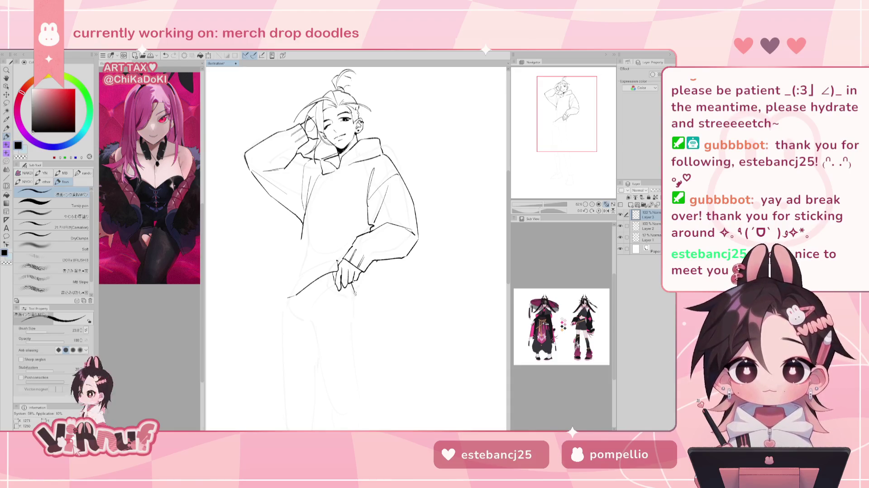
Ink the hem from the lower fingers to the sleeve and retry the hoodie's left edge
mouse_move(353, 286)
mouse_down()
mouse_move(361, 304)
mouse_move(362, 289)
mouse_up()
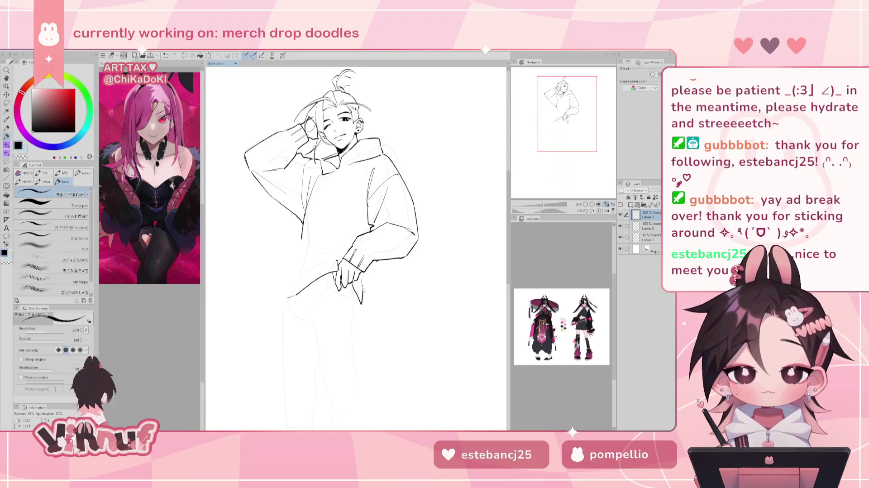
drag(362, 303, 380, 262)
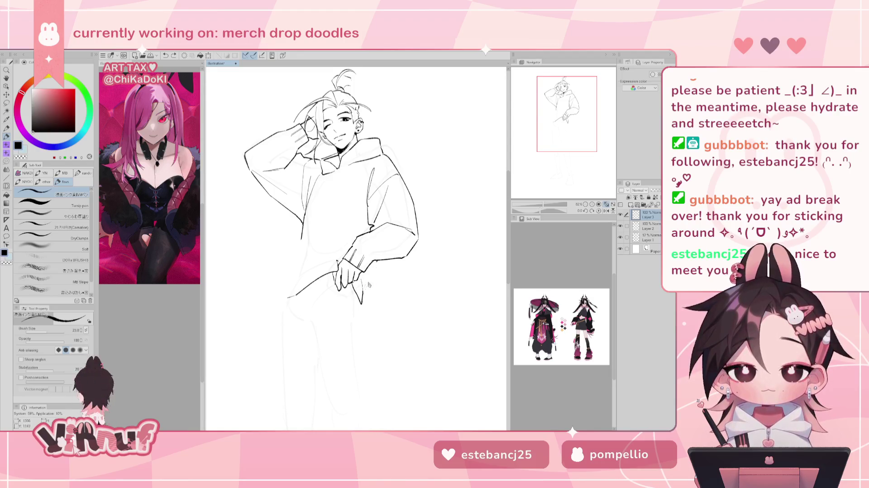
key(e)
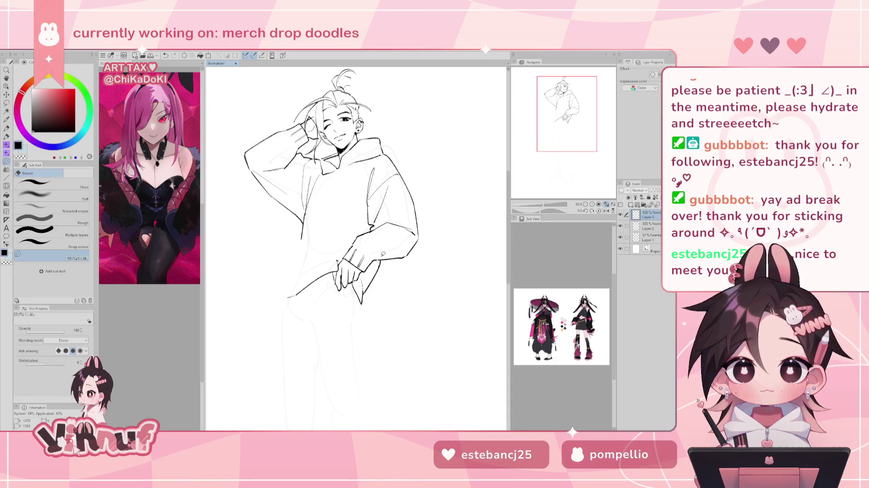
key(h)
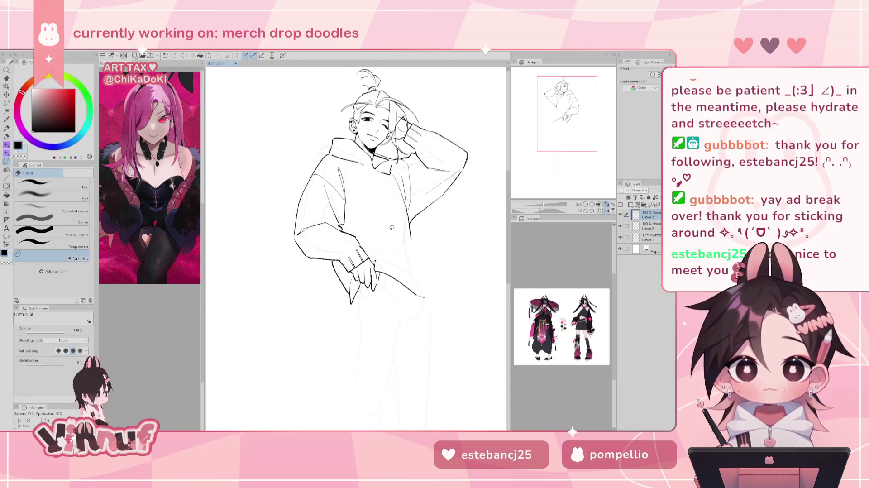
key(h)
key(p)
drag(301, 231, 291, 285)
key(ctrl+z)
key(ctrl+z)
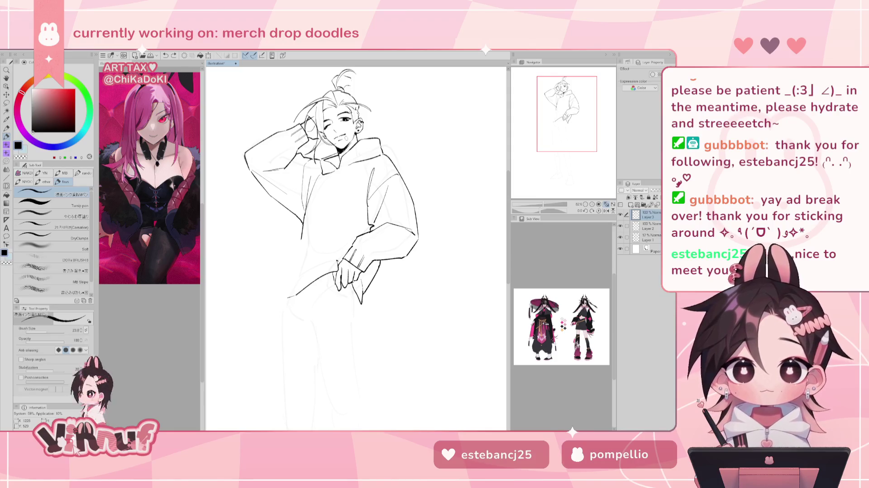
key(j)
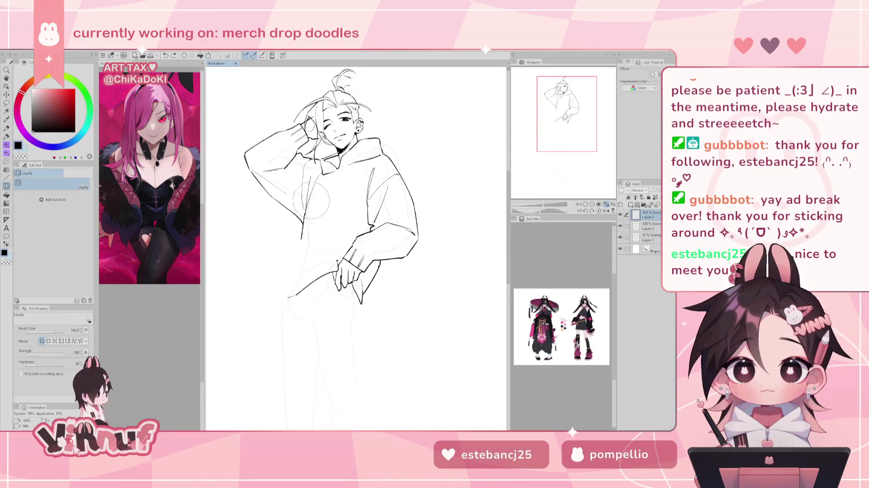
Push the raised arm and torso down-right with a 541.4 Liquify brush, then try the hoodie's left side
drag(54, 330, 60, 330)
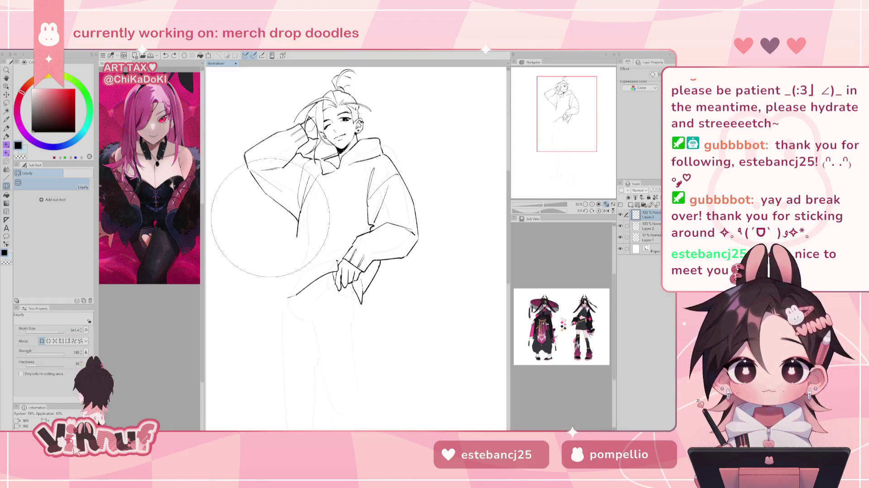
drag(268, 216, 290, 235)
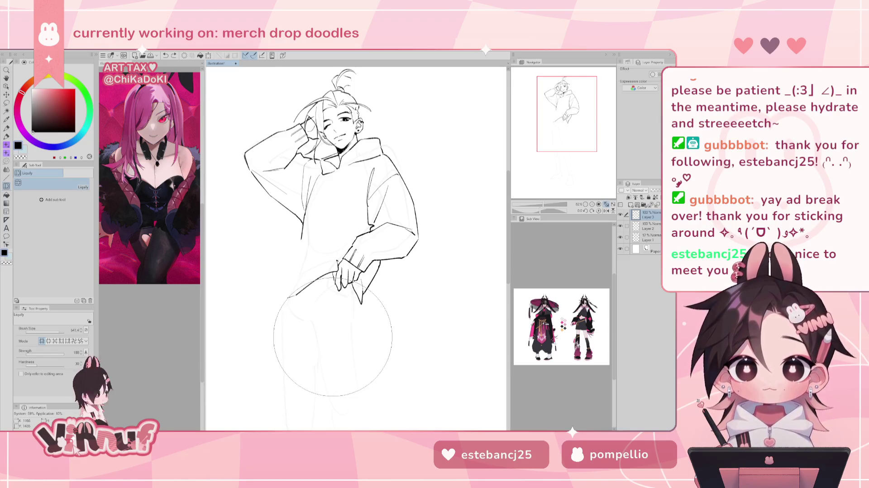
key(p)
drag(300, 239, 292, 297)
key(ctrl+z)
key(ctrl+z)
key(ctrl+z)
key(ctrl+z)
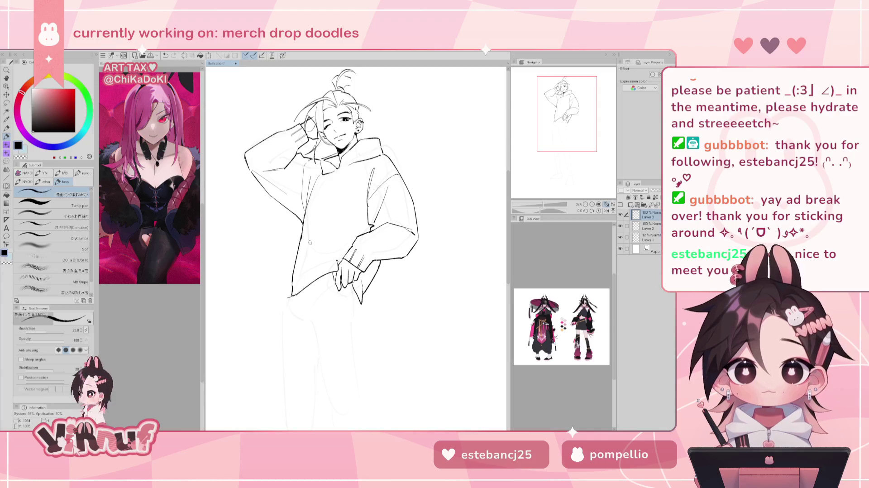
Redraw the hoodie's lower-left line and the diagonal fold line across the hoodie front
key(e)
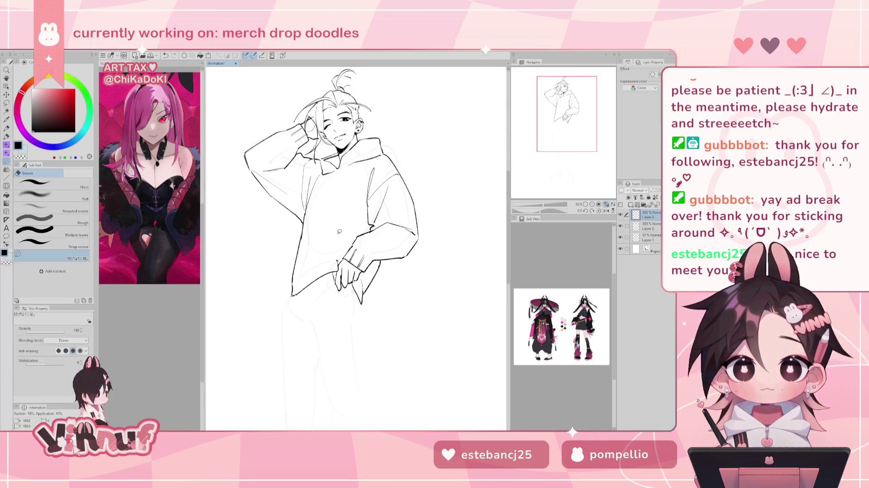
key(p)
key(ctrl+z)
drag(304, 266, 291, 289)
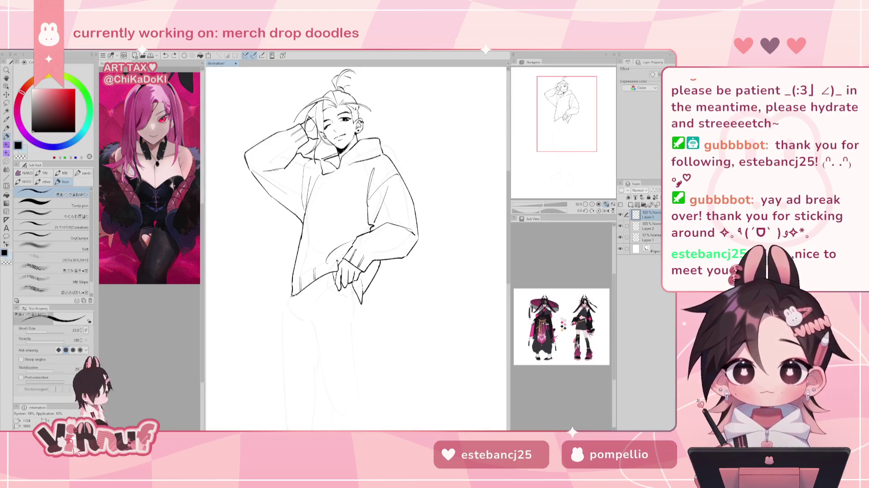
key(ctrl+z)
drag(354, 233, 321, 257)
key(ctrl+z)
drag(355, 232, 320, 257)
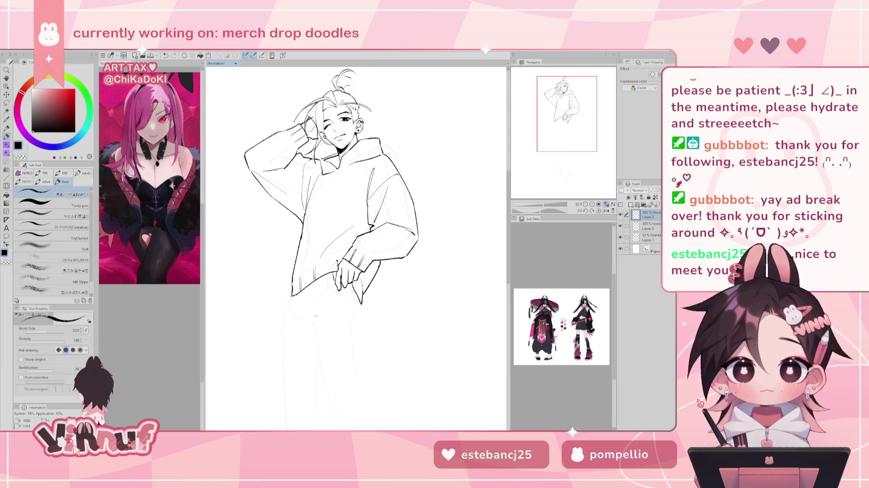
drag(318, 292, 327, 249)
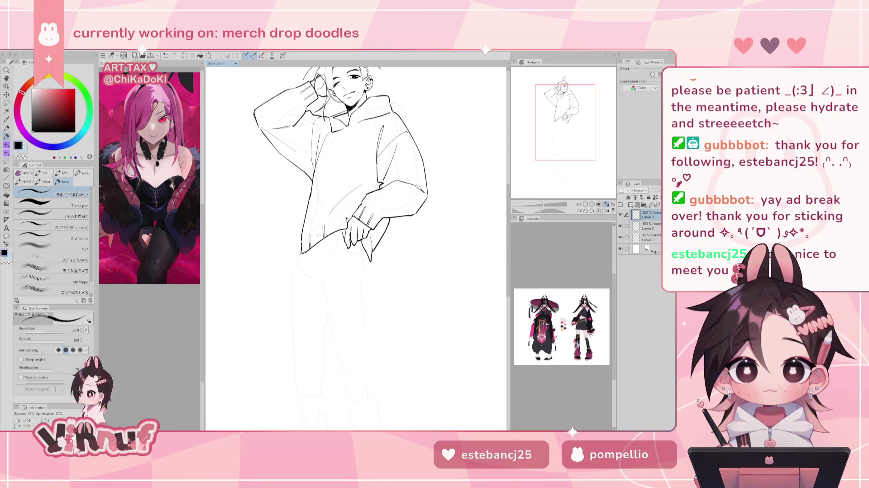
drag(317, 204, 310, 249)
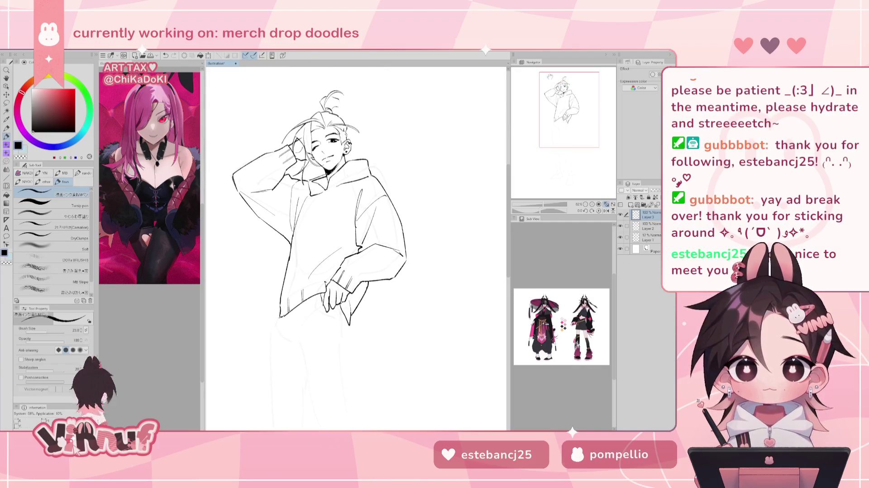
Sketch a ponytail strand above the head and small marks along the hood edge
key(h)
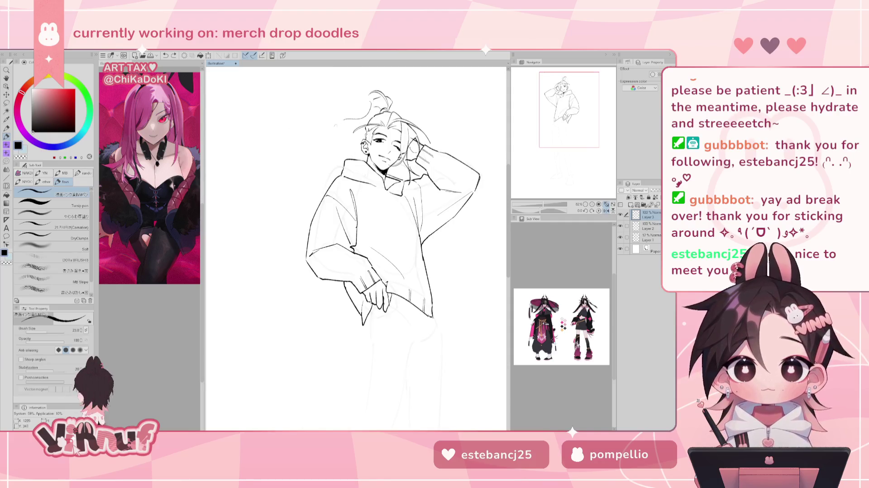
key(h)
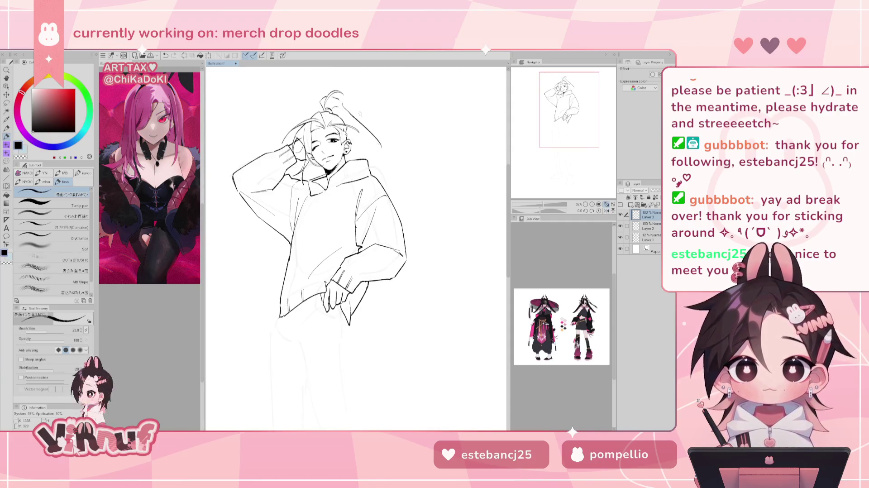
key(h)
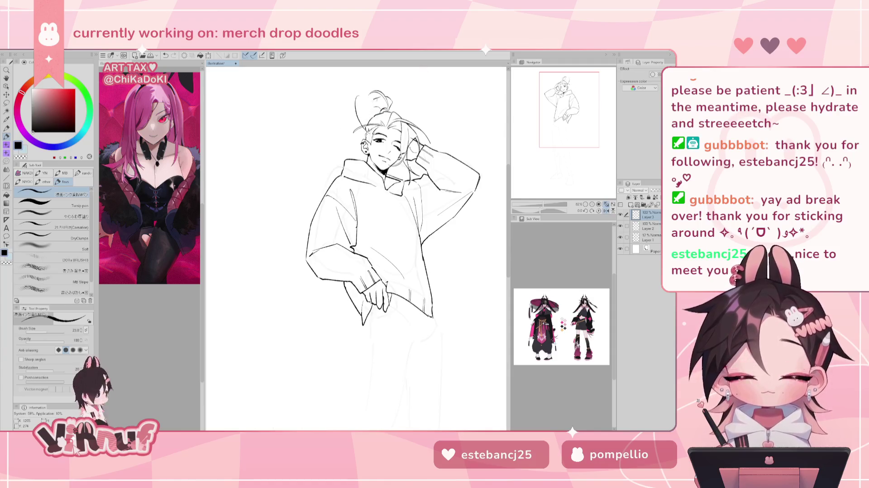
key(h)
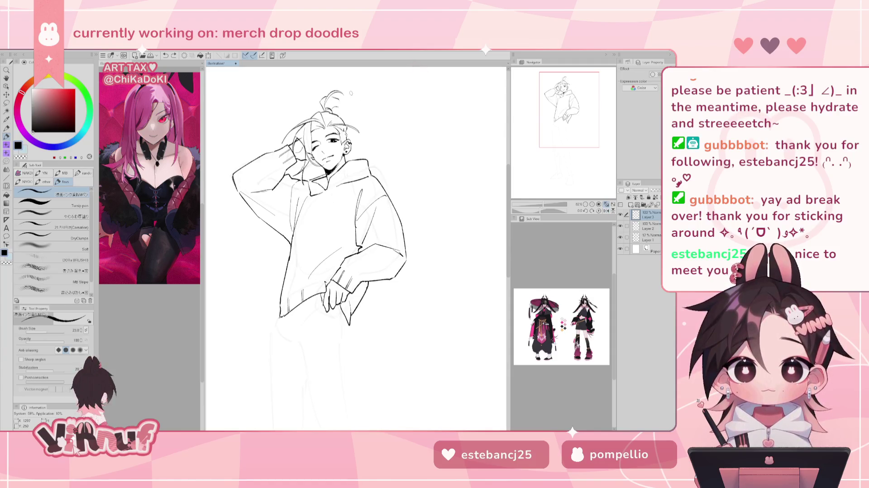
key(h)
key(h)
drag(341, 102, 348, 121)
key(ctrl+z)
key(ctrl+z)
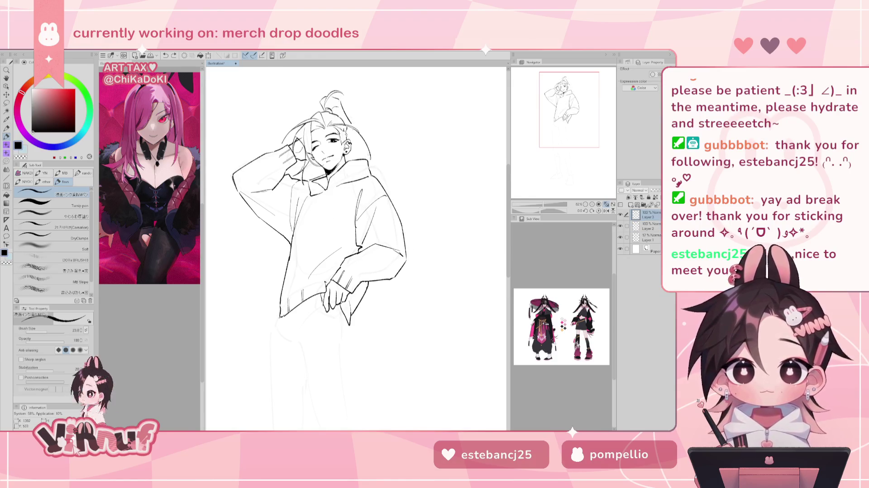
drag(360, 140, 372, 160)
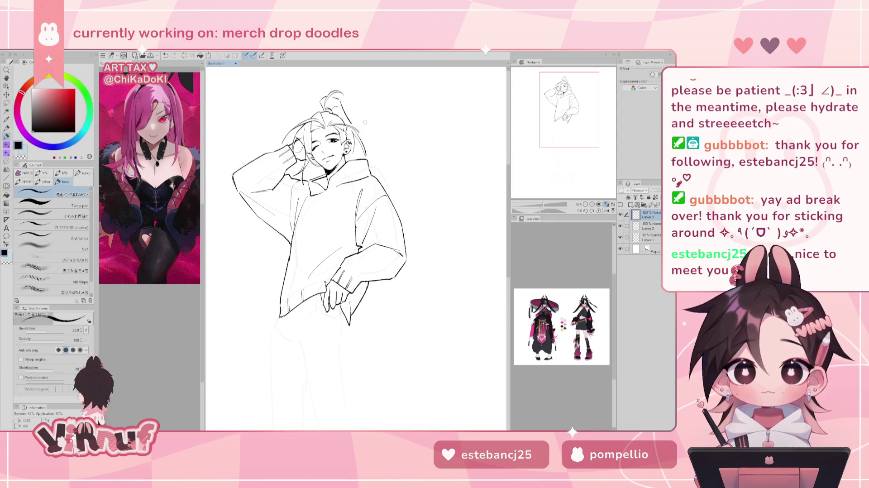
Try a line at the head's side and a curved strand beside it, undoing both
key(h)
drag(347, 141, 335, 163)
key(ctrl+z)
key(ctrl+z)
key(ctrl+z)
key(h)
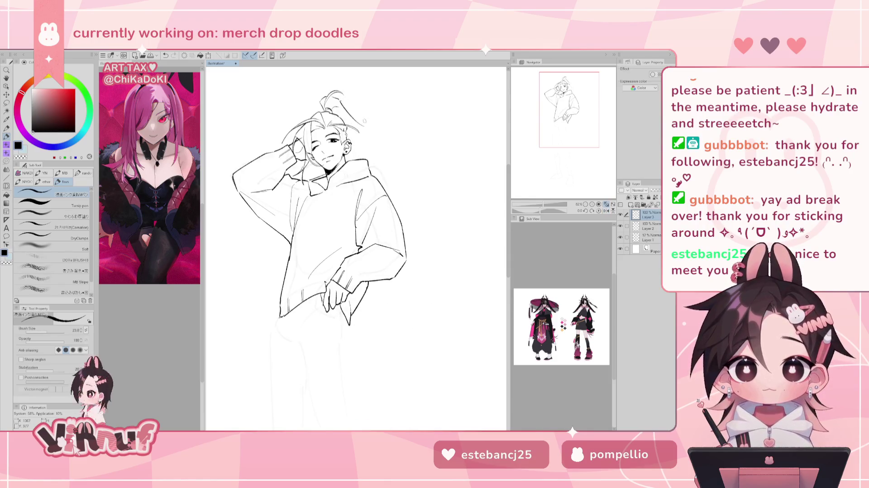
drag(351, 110, 384, 147)
key(ctrl+z)
key(ctrl+z)
mouse_move(343, 111)
mouse_down()
mouse_move(380, 136)
mouse_move(366, 150)
mouse_up()
key(ctrl+z)
key(ctrl+z)
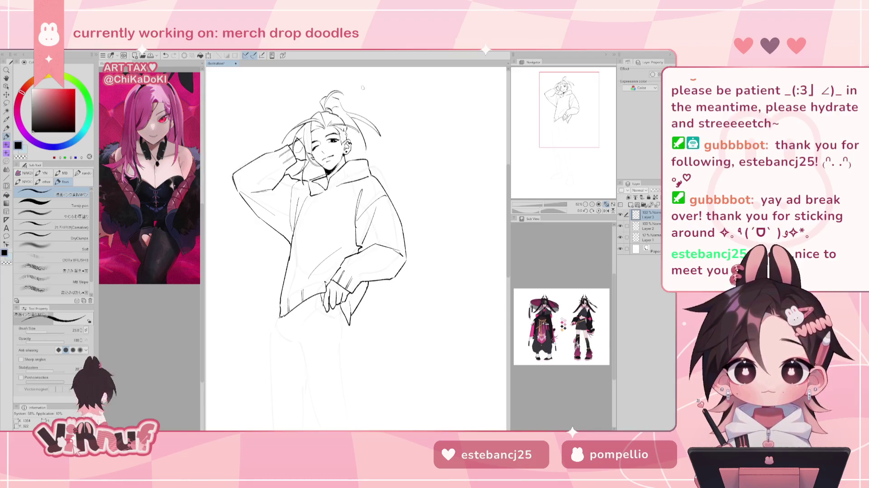
key(h)
key(ctrl+z)
key(h)
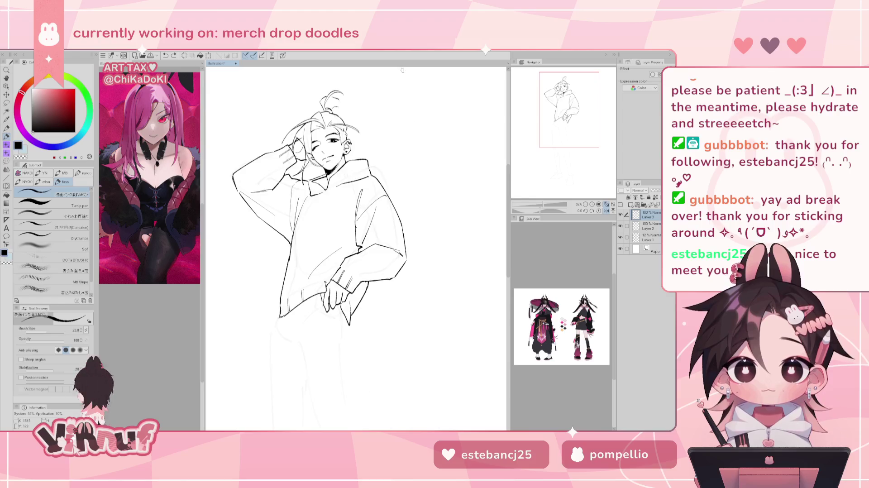
key(e)
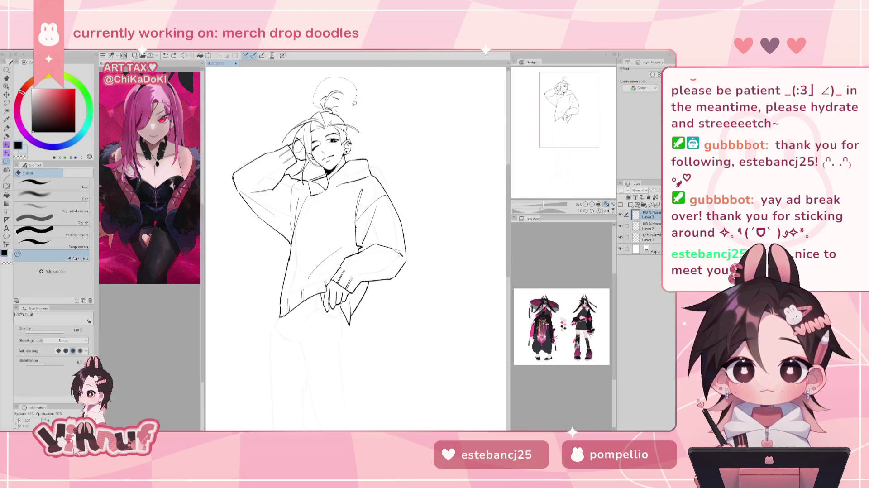
Toggle the Layer 2 and Layer 3 visibility to compare the ink against the sketch
click(621, 215)
click(648, 226)
click(621, 214)
click(646, 213)
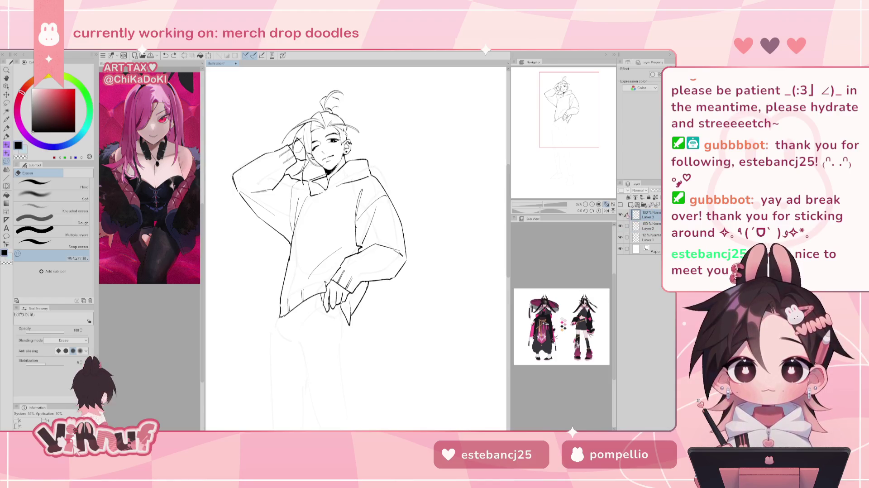
click(621, 215)
click(621, 214)
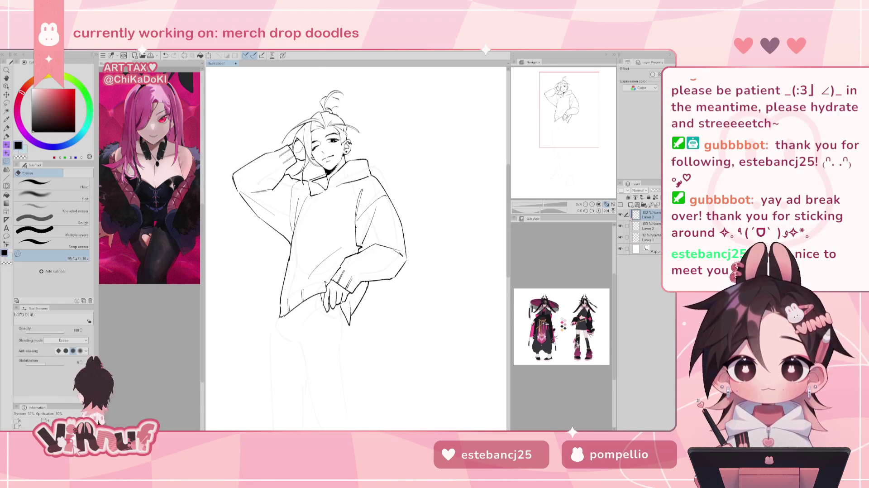
click(621, 214)
click(621, 215)
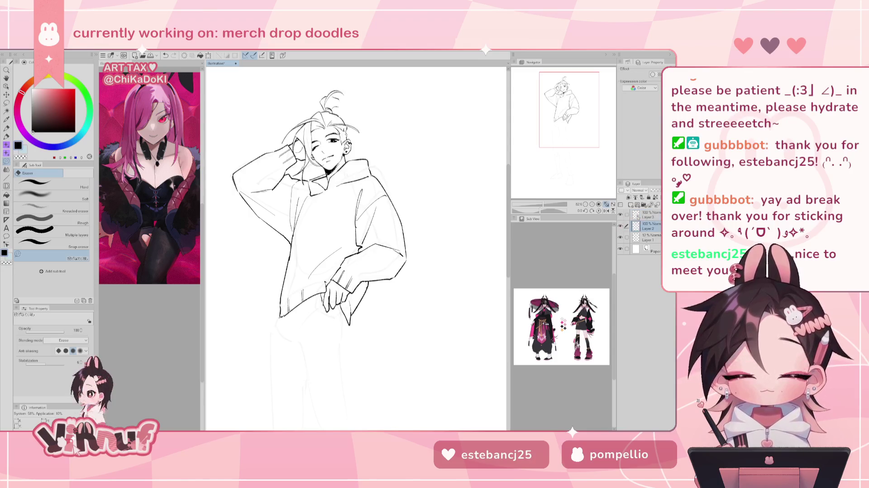
click(621, 214)
click(621, 214)
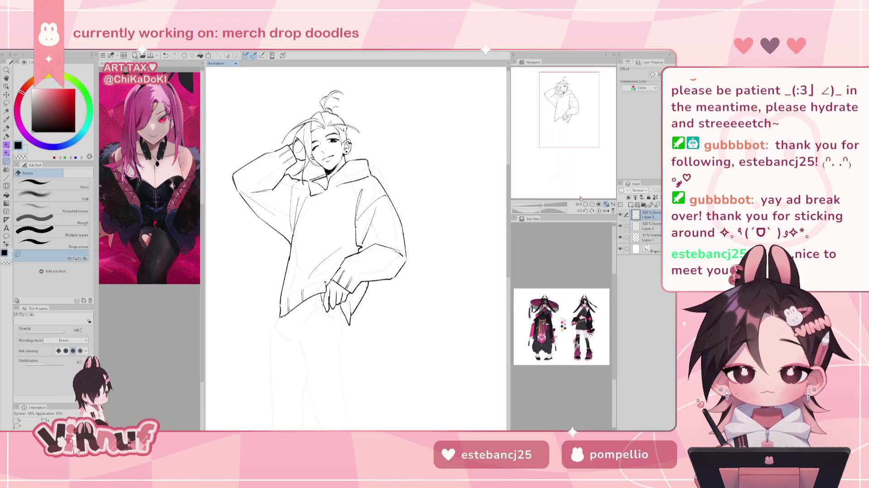
Warp the hand lines on the head with Liquify and delete Layer 3
key(j)
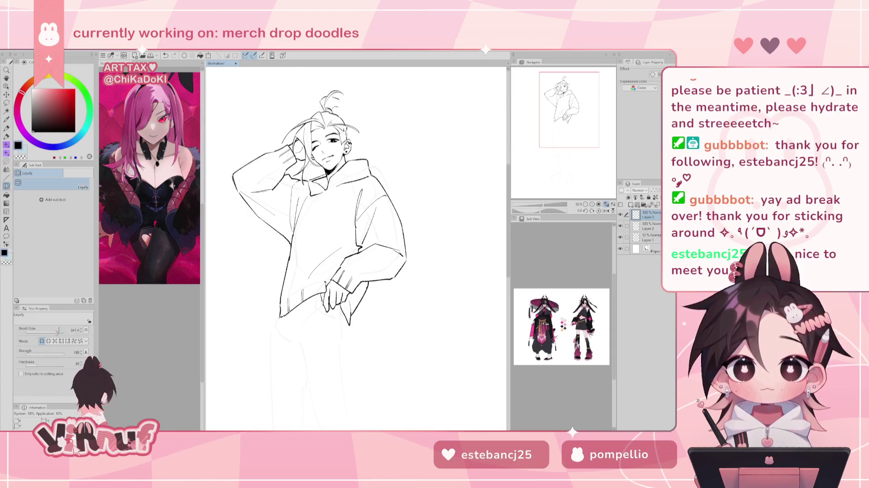
mouse_move(294, 150)
mouse_down()
mouse_move(281, 159)
mouse_move(292, 153)
mouse_up()
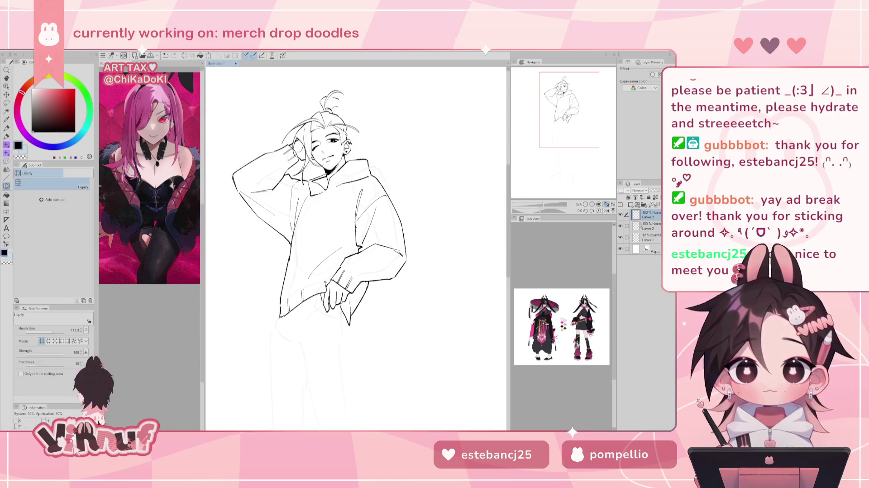
key(ctrl+z)
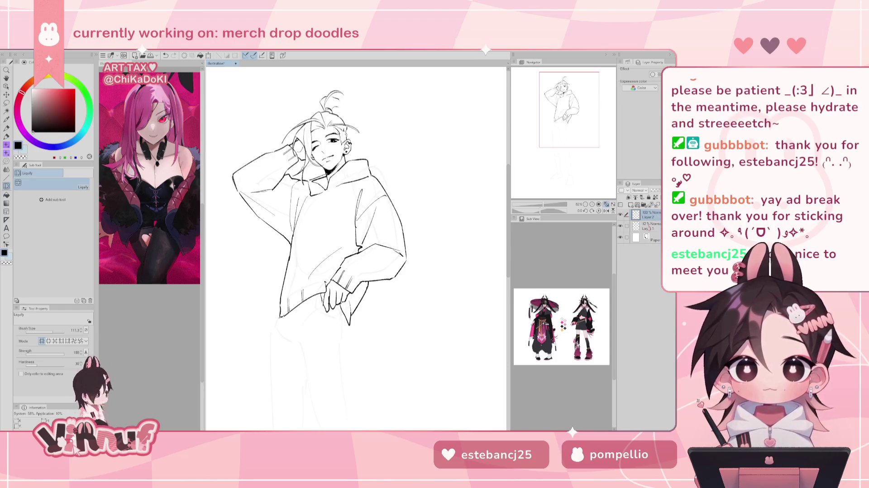
On a new layer, try hair strands rising from the top-knot
key(p)
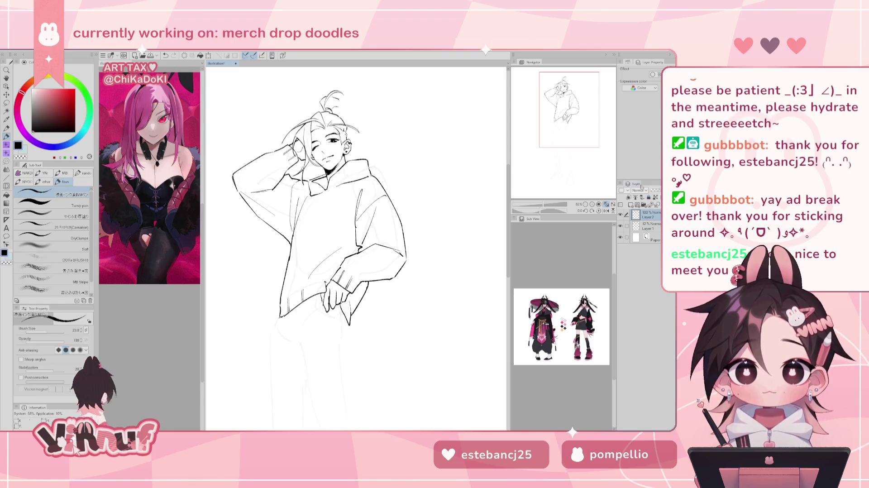
key(ctrl+shift+n)
drag(339, 97, 347, 154)
key(ctrl+z)
mouse_move(343, 101)
mouse_down()
mouse_move(340, 140)
mouse_move(375, 176)
mouse_up()
key(ctrl+z)
Draw and redraw a hair strand on the head's left side in mirrored view
key(ctrl+z)
key(h)
drag(361, 108, 324, 164)
key(ctrl+z)
mouse_move(348, 141)
mouse_down()
mouse_move(329, 148)
mouse_move(345, 170)
mouse_up()
key(ctrl+z)
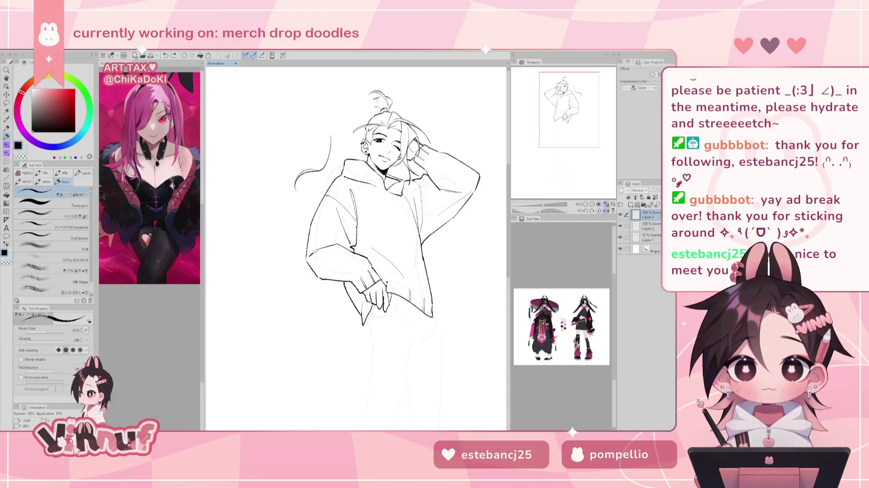
Try a curved upper-left hair strand ending in a small loop, redrawing it several times
drag(377, 95, 353, 128)
key(ctrl+z)
drag(376, 97, 344, 136)
key(ctrl+z)
drag(375, 100, 344, 134)
key(ctrl+z)
mouse_move(369, 100)
mouse_down()
mouse_move(344, 135)
mouse_move(348, 128)
mouse_move(335, 130)
mouse_move(335, 118)
mouse_move(335, 132)
mouse_up()
key(ctrl+z)
Undo the stray hair strokes, restore the view and make Layer 2 active
key(ctrl+z)
key(h)
key(ctrl+z)
key(ctrl+z)
key(ctrl+z)
key(ctrl+z)
key(ctrl+z)
key(h)
key(ctrl+z)
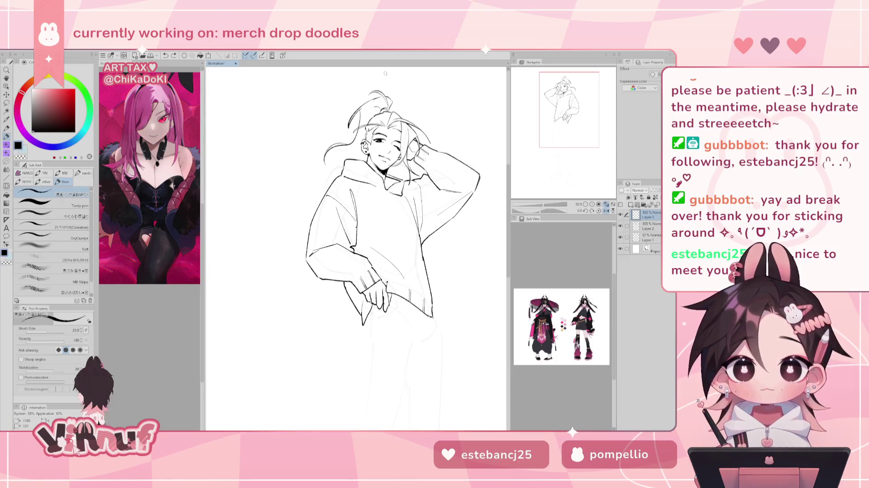
click(650, 225)
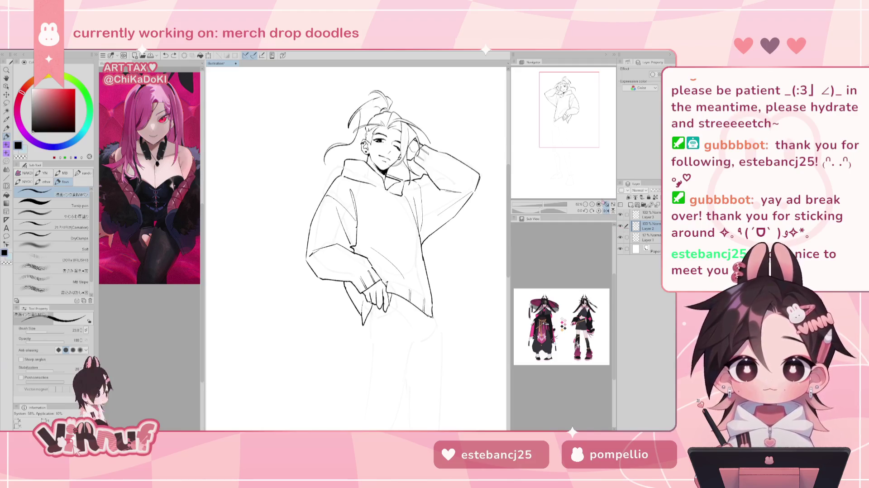
key(m)
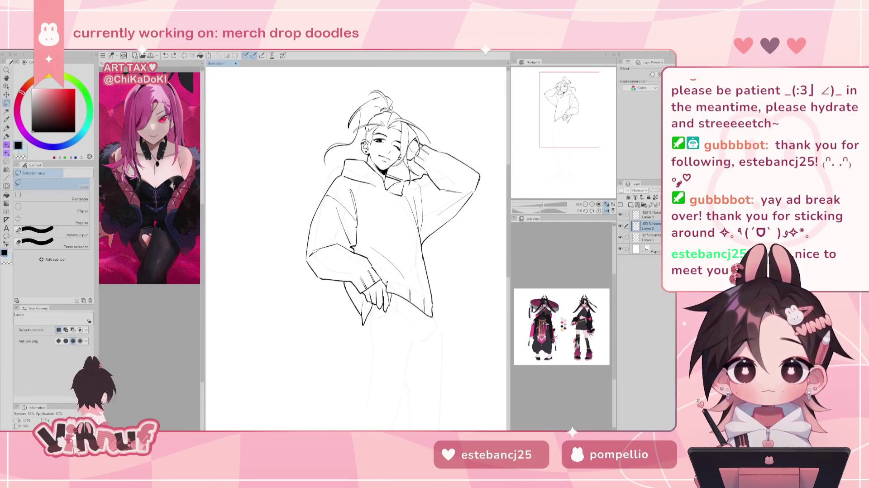
Lasso the top-knot, nudge it slightly left and down, and rotate it clockwise
drag(374, 110, 406, 89)
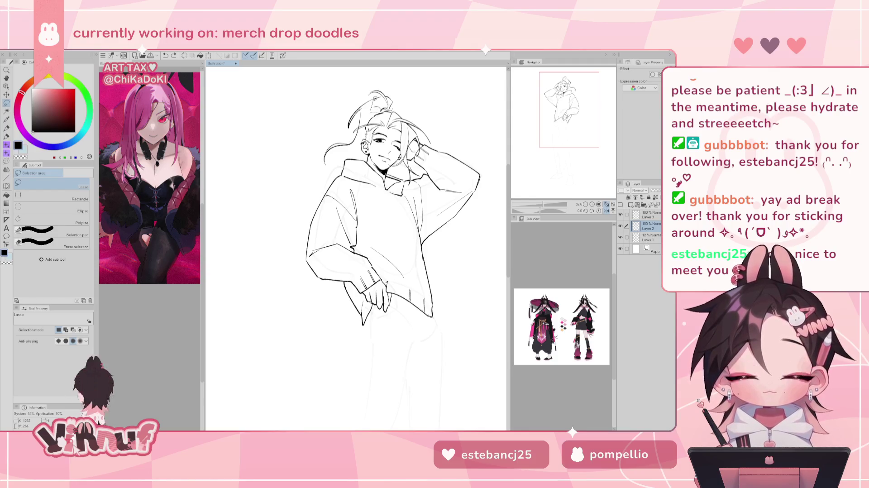
key(ctrl+t)
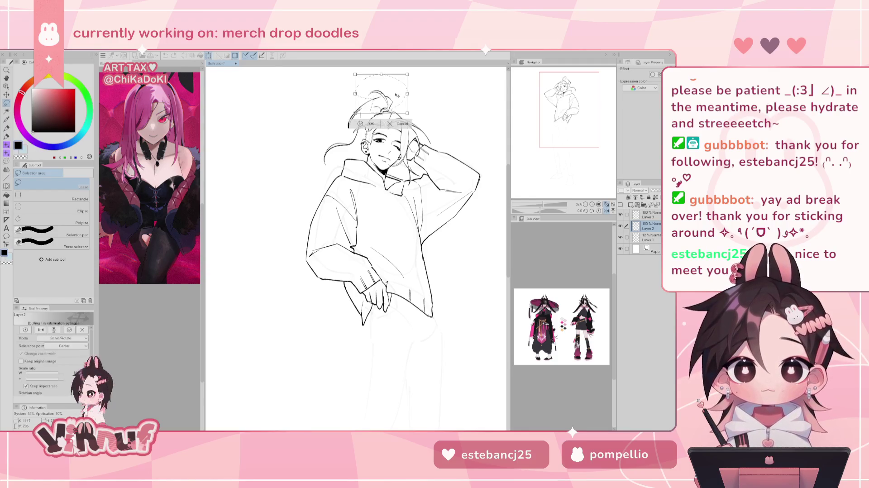
drag(382, 95, 377, 97)
drag(420, 77, 395, 104)
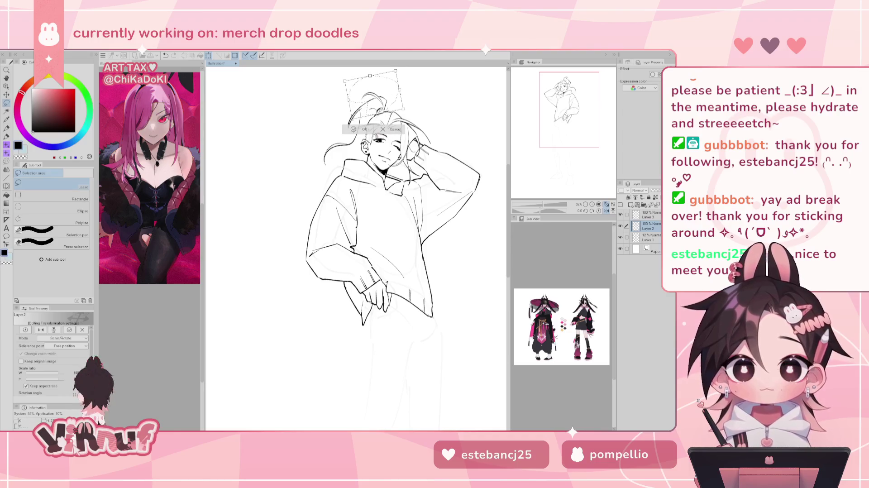
click(364, 130)
Draw short curved strands on the hair's left and right sides, using the mirrored canvas
key(h)
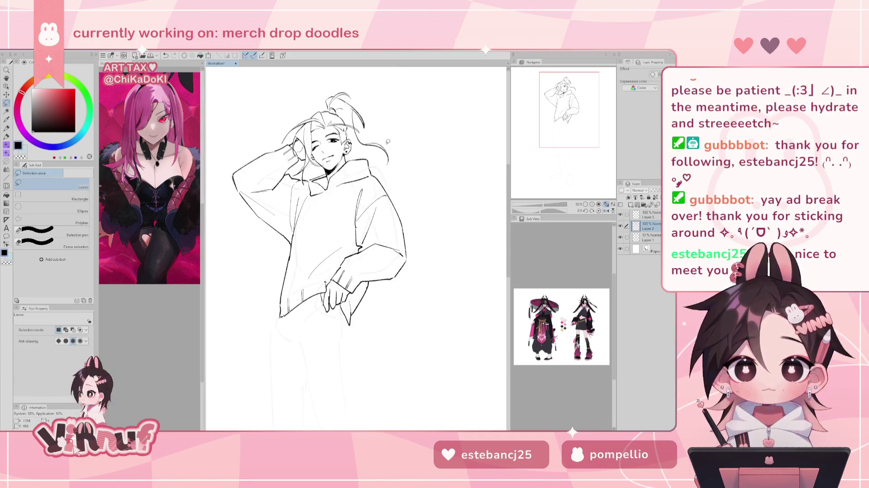
key(e)
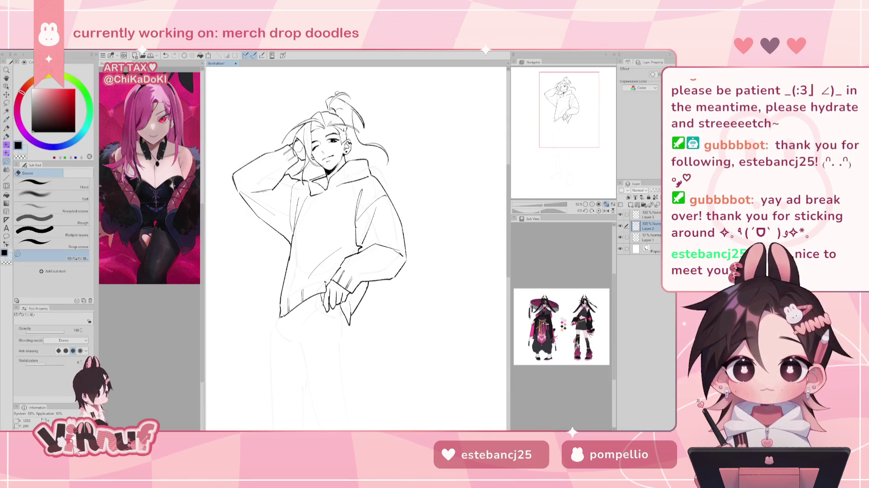
key(p)
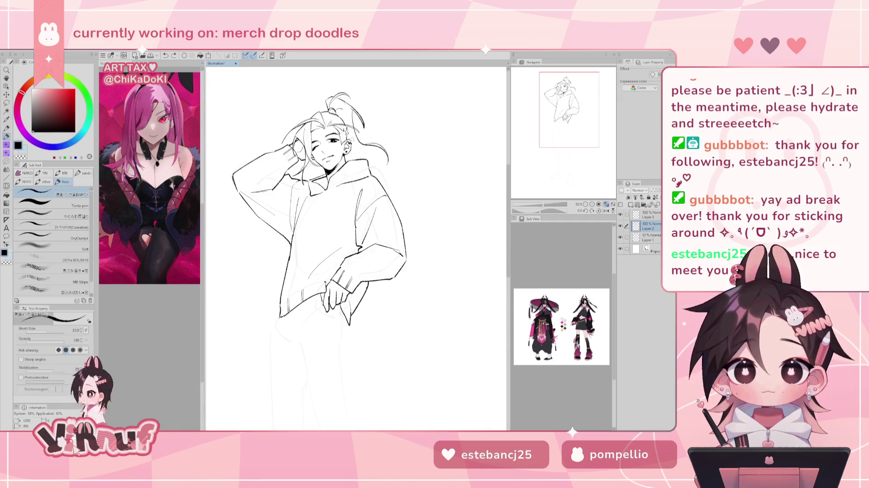
key(h)
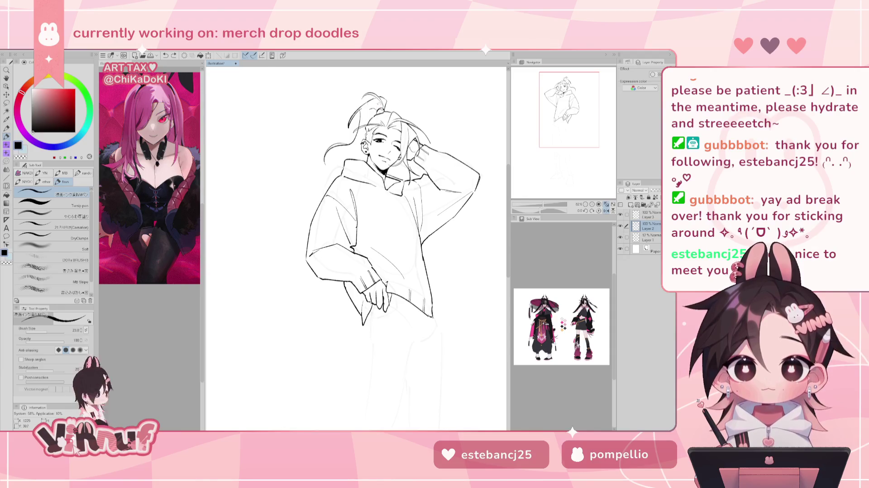
drag(332, 140, 325, 127)
key(h)
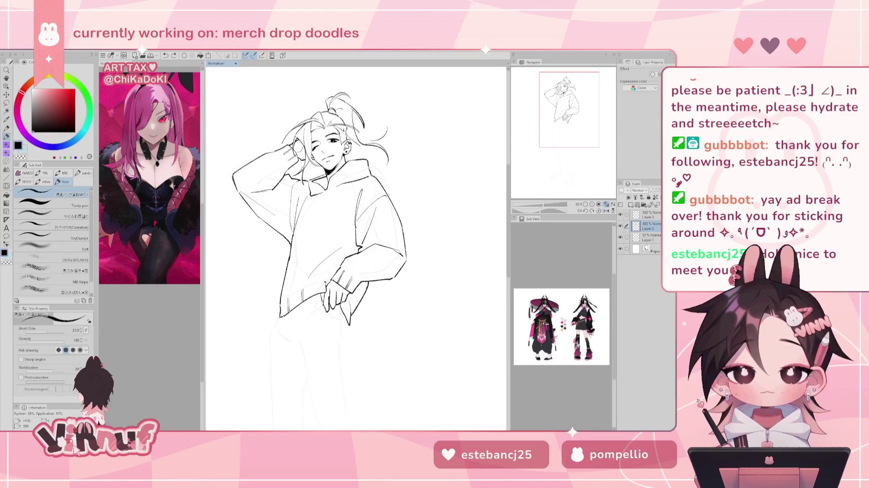
drag(388, 127, 360, 150)
key(ctrl+z)
key(ctrl+z)
key(ctrl+z)
key(ctrl+z)
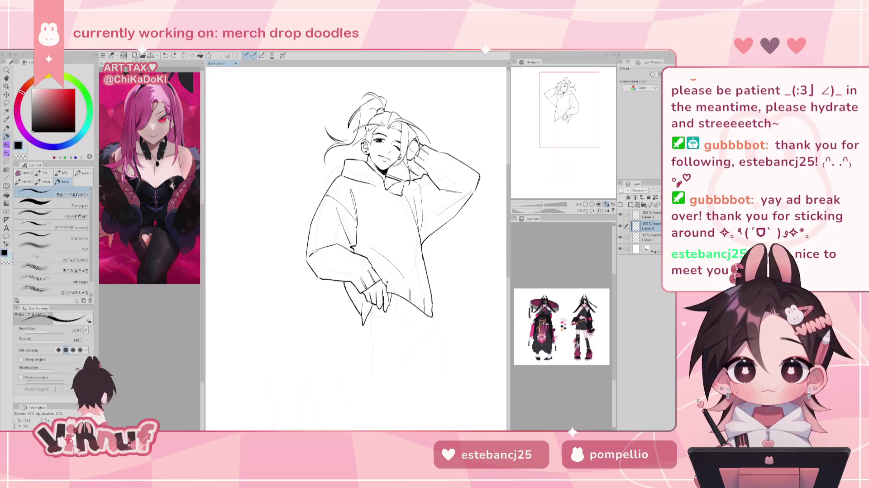
Hide and show Layer 2 to compare the hair lineart against the sketch
drag(398, 121, 448, 84)
drag(601, 88, 607, 82)
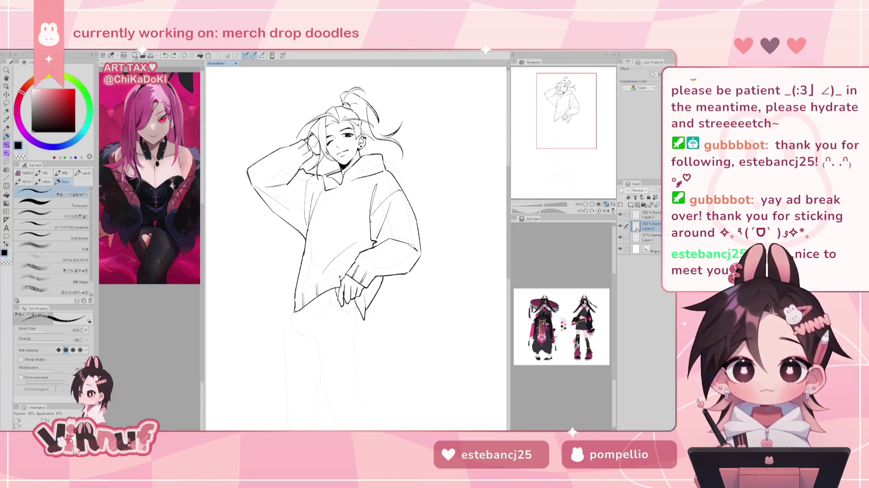
click(620, 226)
click(620, 226)
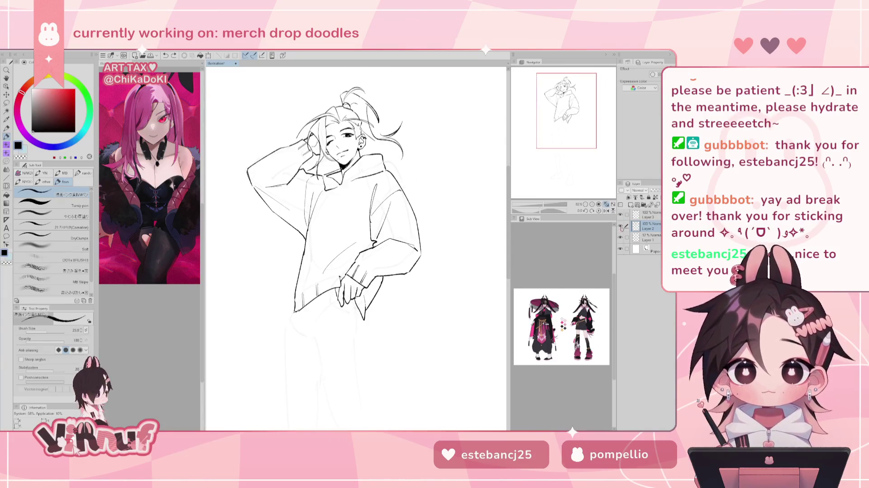
key(e)
drag(580, 119, 579, 129)
key(p)
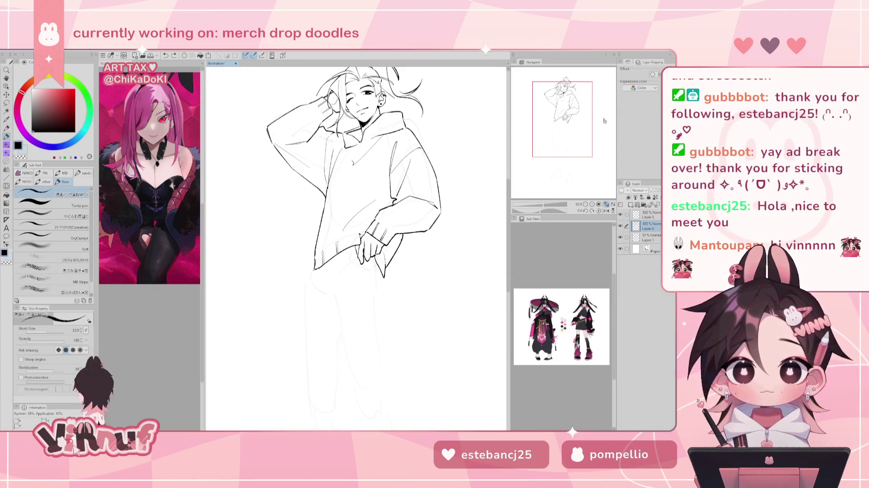
Hide the lineart and reframe the view to see the whole sketched figure
drag(567, 130, 576, 126)
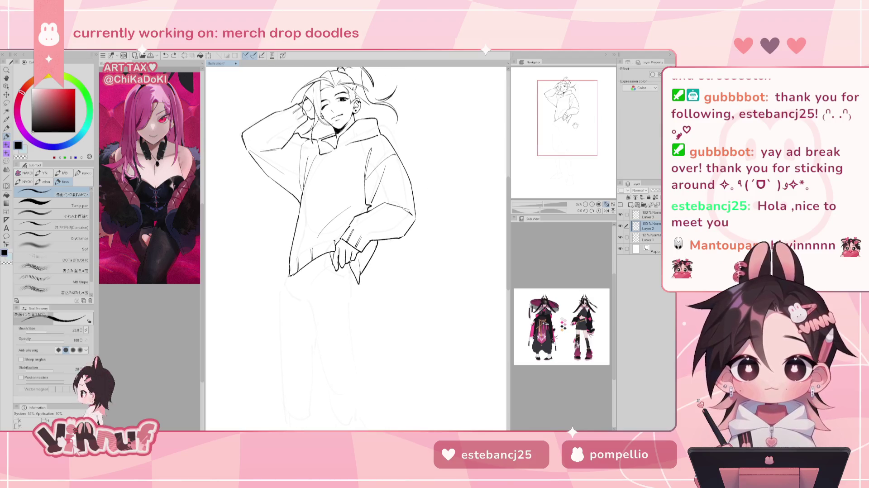
click(620, 225)
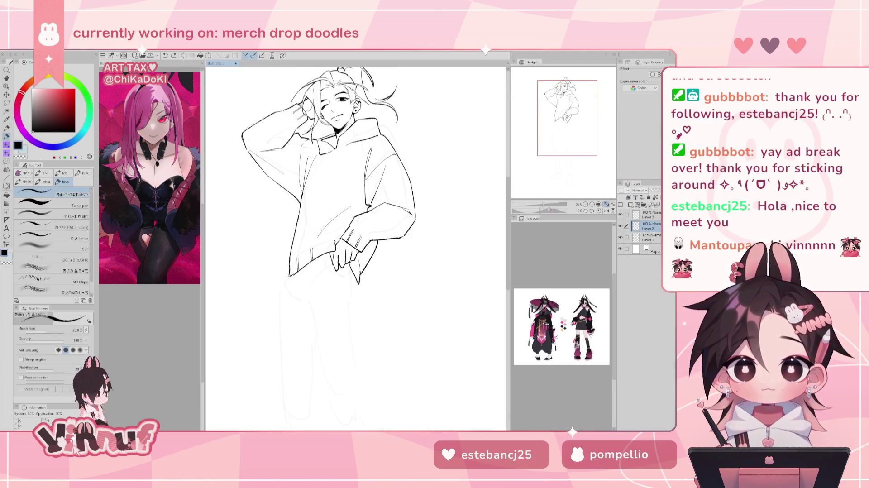
scroll(566, 154, down, 2)
mouse_move(573, 155)
mouse_down()
mouse_move(566, 174)
mouse_move(570, 167)
mouse_up()
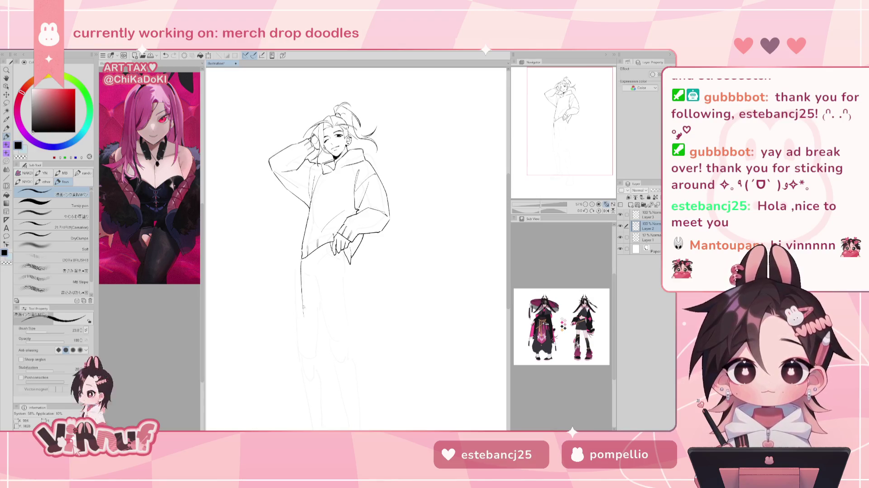
drag(564, 134, 569, 133)
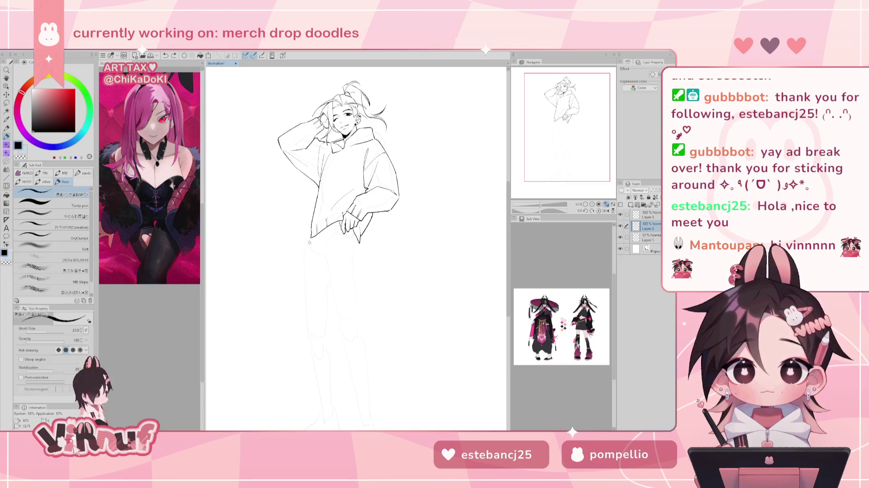
Try several strokes for the hoodie's left bottom edge, undoing each one
drag(311, 237, 308, 281)
key(ctrl+z)
key(ctrl+z)
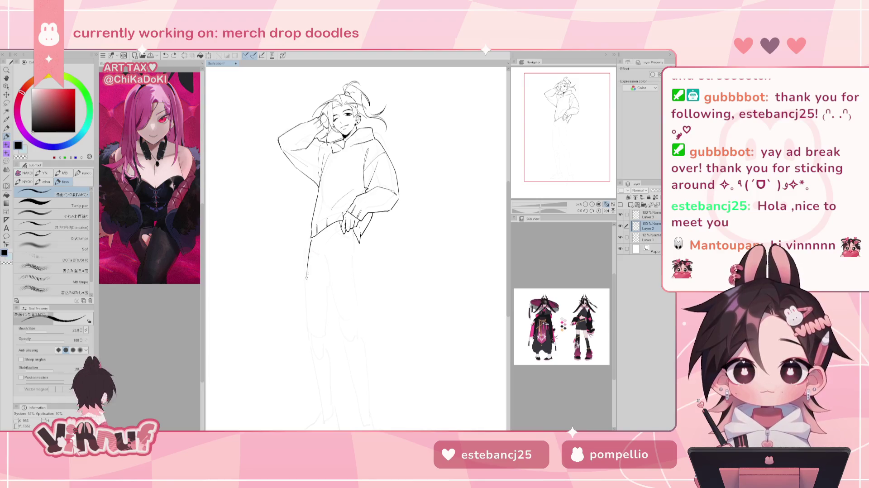
key(ctrl+z)
drag(311, 238, 306, 346)
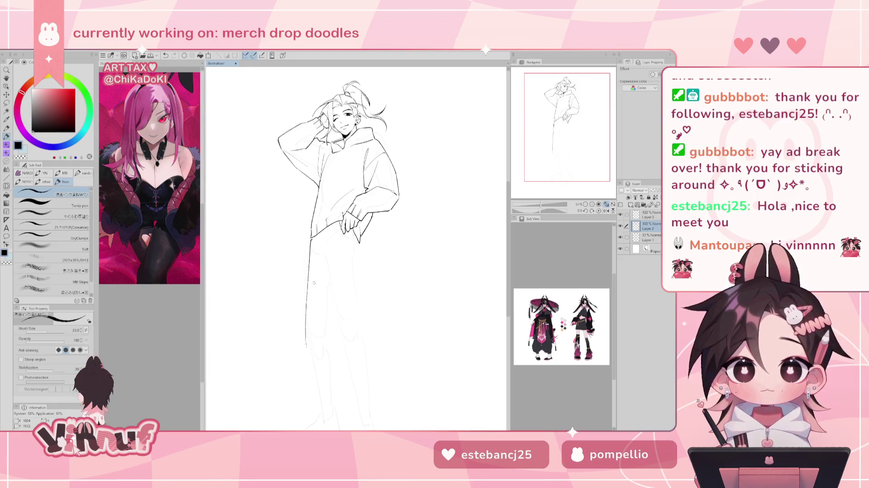
key(ctrl+z)
drag(311, 241, 308, 282)
key(ctrl+z)
drag(311, 238, 300, 346)
key(ctrl+z)
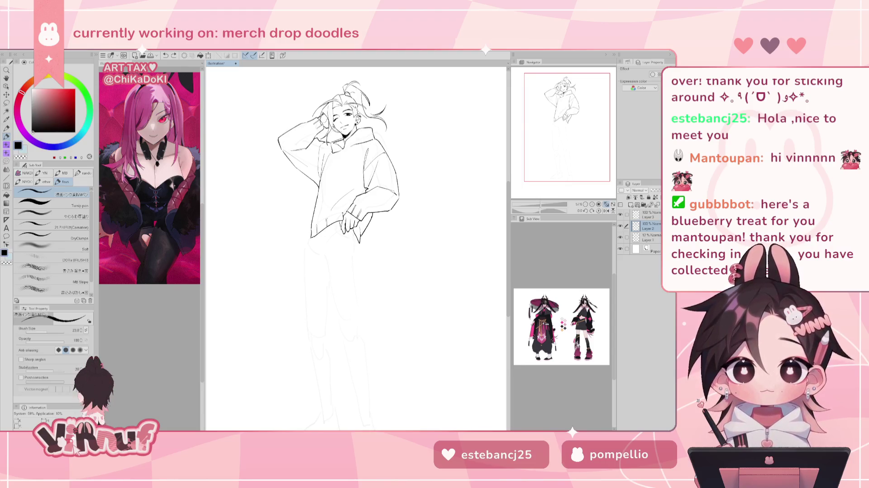
Ink the outline down the left arm and hoodie side
drag(583, 129, 586, 136)
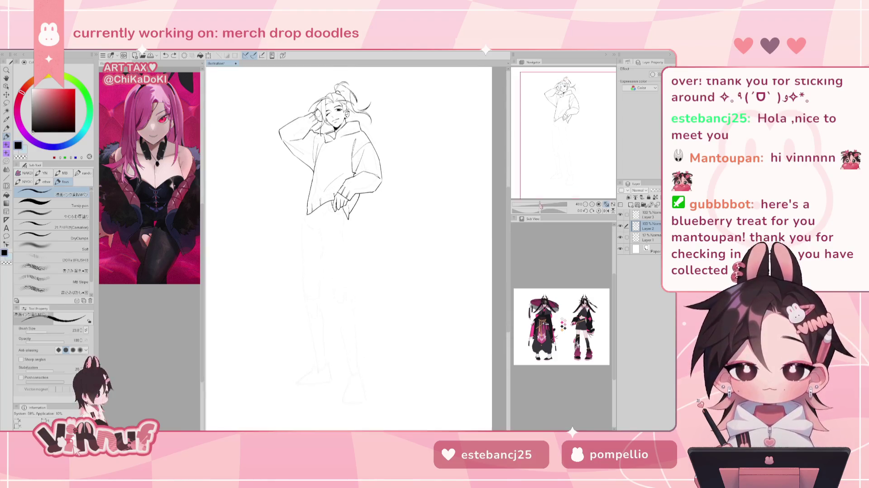
drag(540, 205, 542, 206)
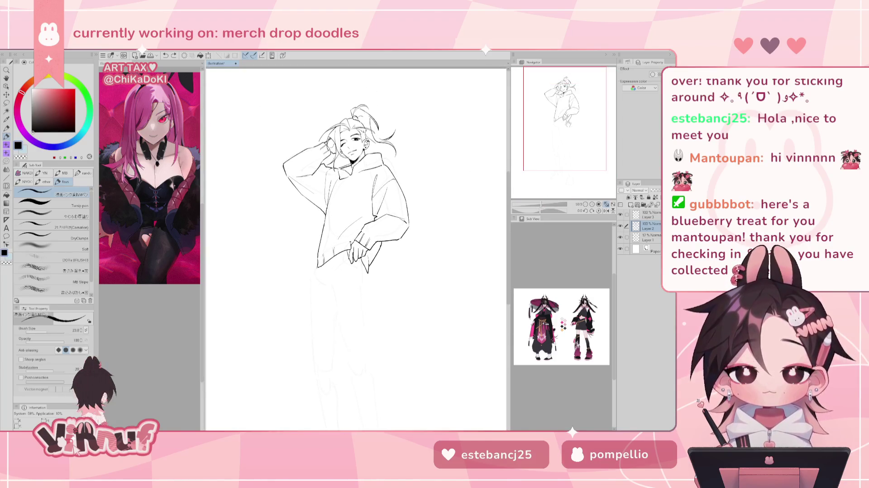
mouse_move(574, 131)
mouse_down()
mouse_move(541, 200)
mouse_move(541, 146)
mouse_up()
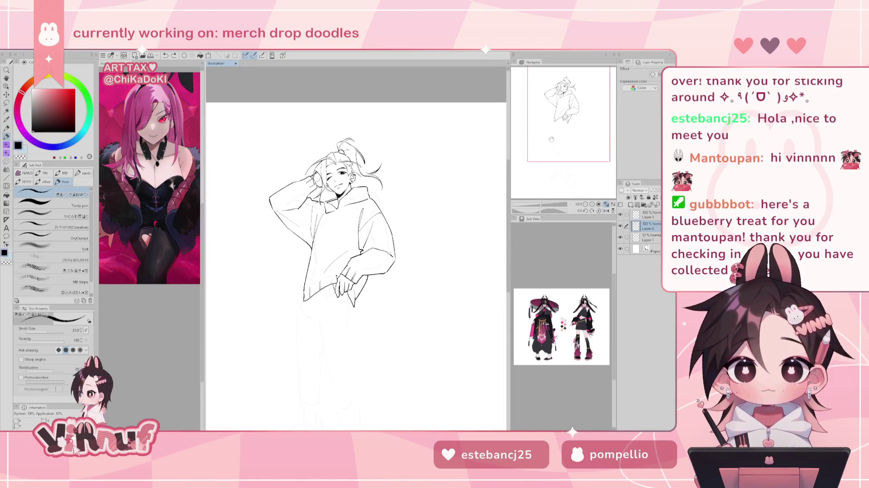
drag(311, 283, 278, 186)
key(ctrl+z)
key(ctrl+z)
key(ctrl+z)
key(ctrl+z)
mouse_move(283, 227)
mouse_down()
mouse_move(276, 188)
mouse_move(283, 219)
mouse_up()
key(ctrl+z)
key(ctrl+z)
drag(277, 191, 306, 253)
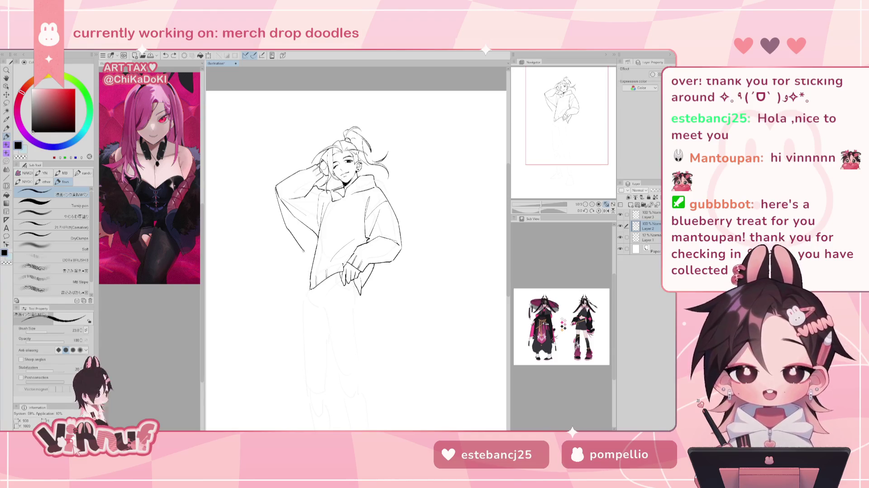
Erase excess lines along the left arm and undo a stray right-side curve
key(e)
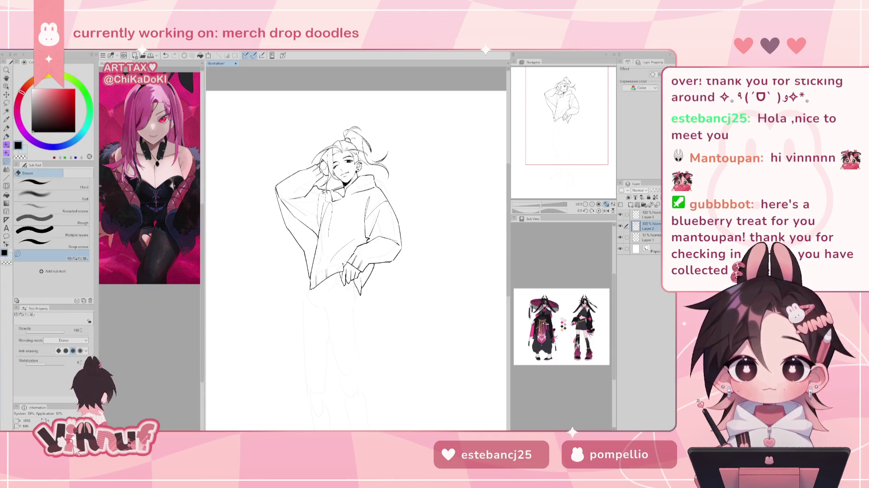
drag(279, 187, 315, 277)
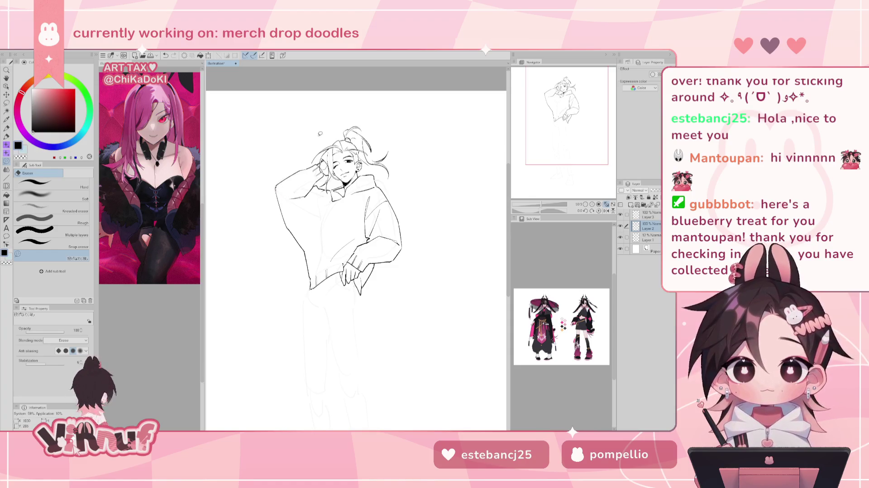
key(p)
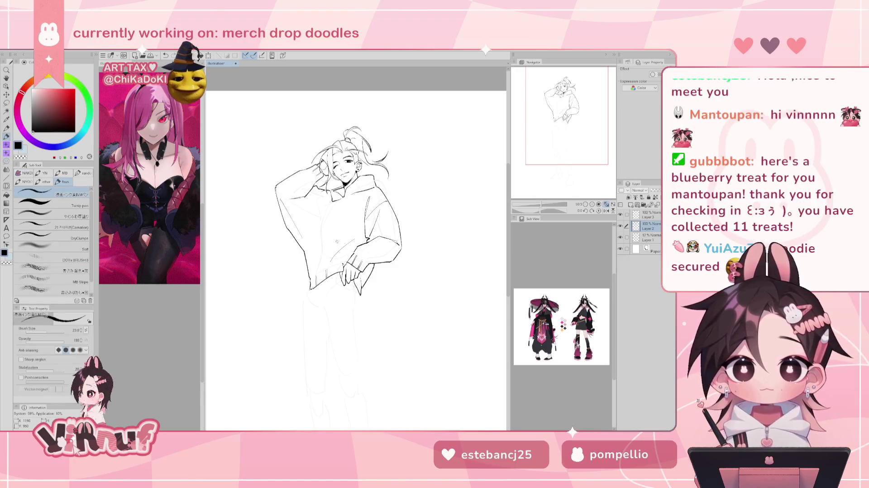
key(e)
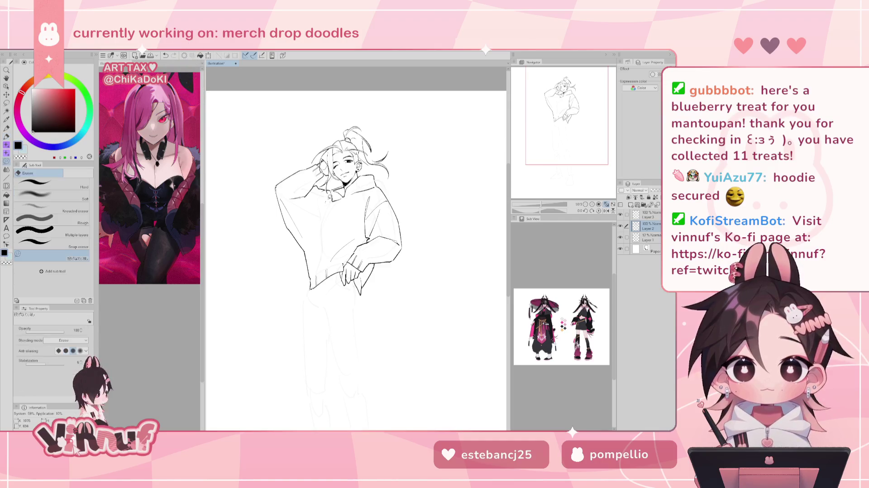
key(ctrl+z)
key(ctrl+y)
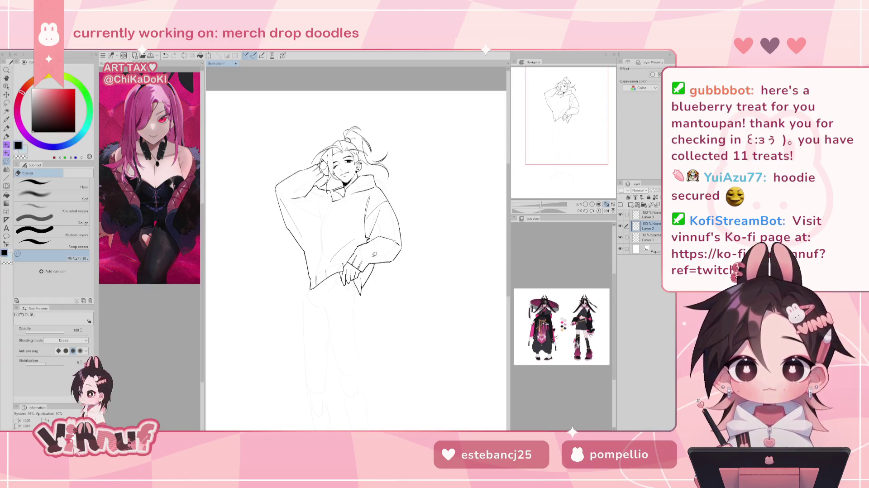
key(ctrl+z)
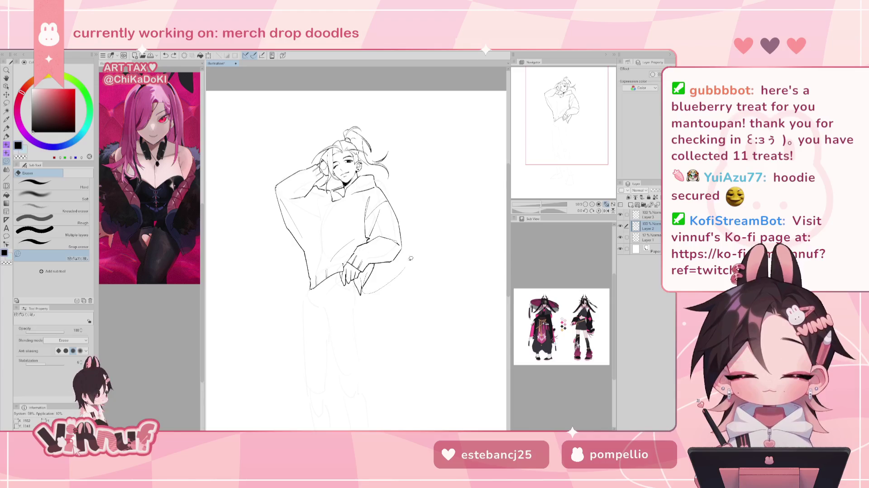
drag(401, 199, 371, 262)
key(ctrl+z)
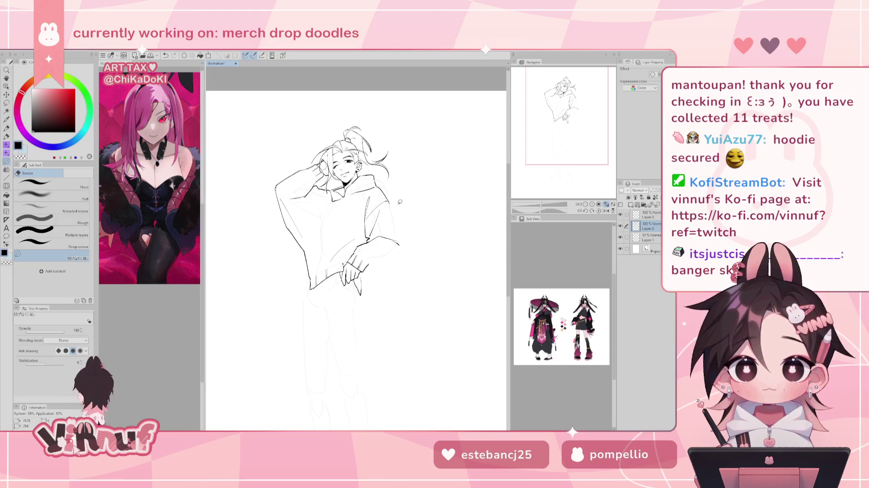
key(p)
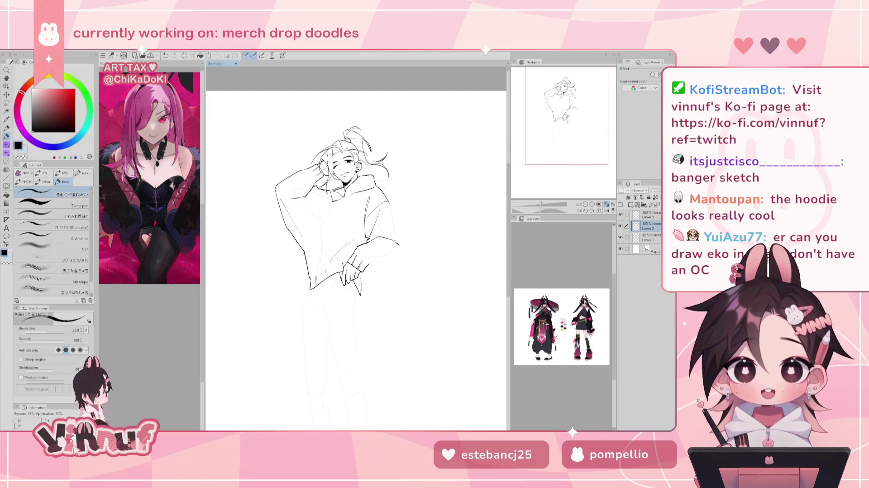
Save the hoodie lineart as a new file named 'hooooodie'
key(ctrl+s)
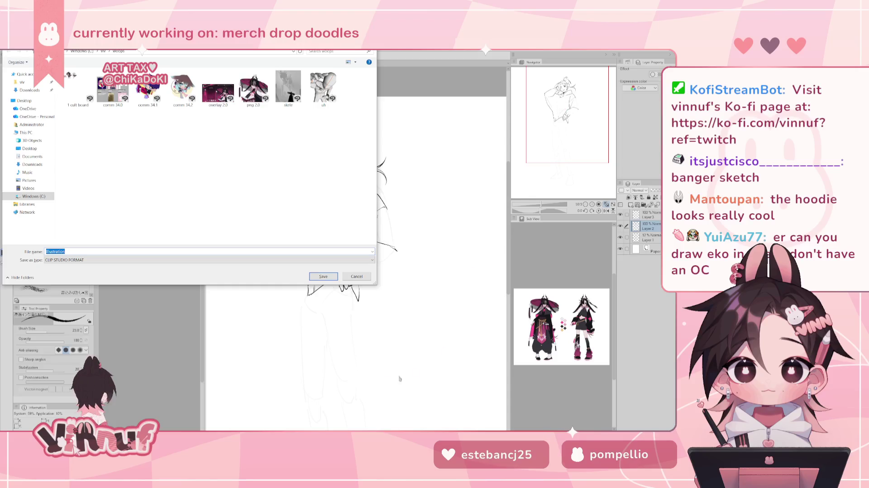
text(hooooodie)
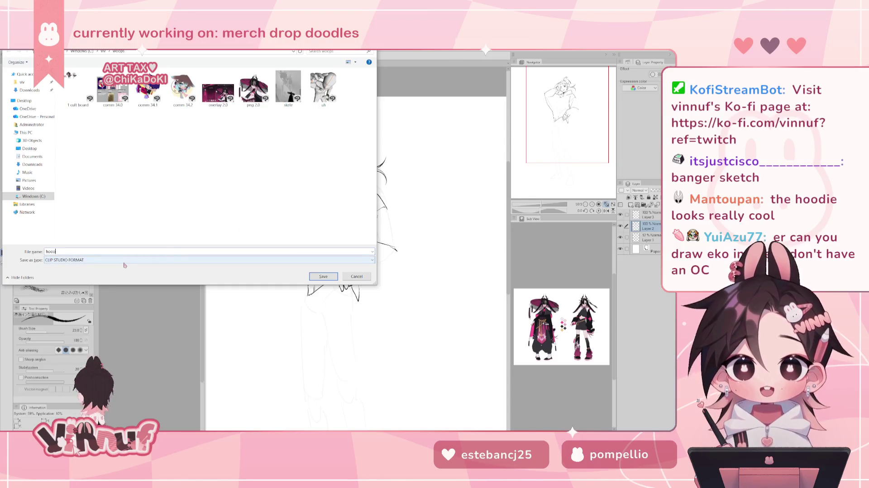
click(322, 277)
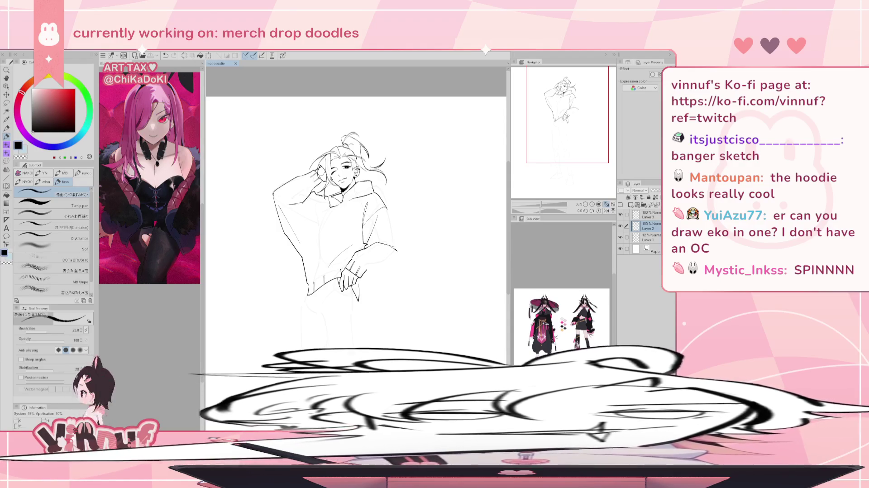
double_click(621, 226)
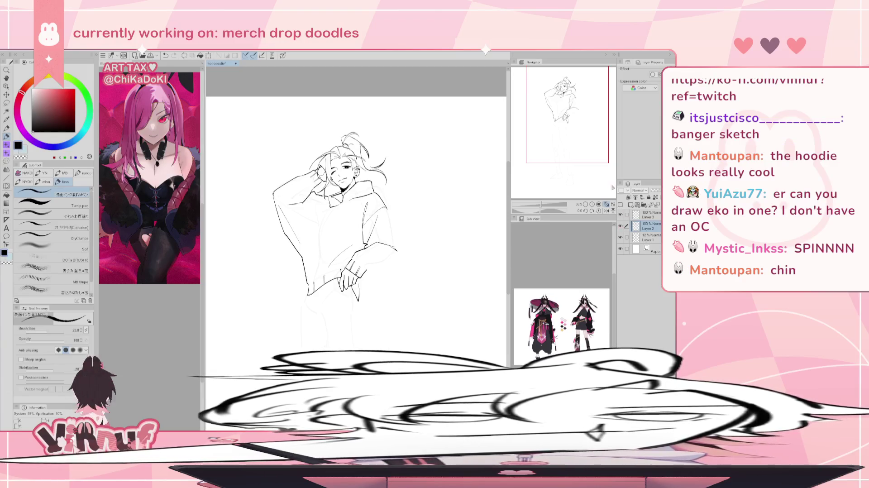
Try left and right sleeve outlines on the mirrored canvas, undoing each attempt
drag(568, 132, 569, 136)
key(h)
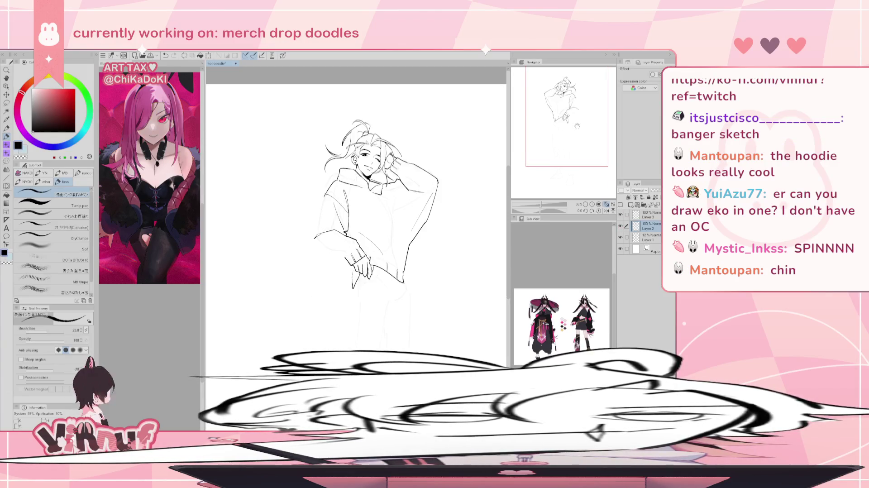
drag(327, 194, 304, 240)
key(ctrl+z)
key(ctrl+z)
drag(327, 194, 304, 240)
key(ctrl+z)
key(ctrl+z)
drag(327, 194, 305, 240)
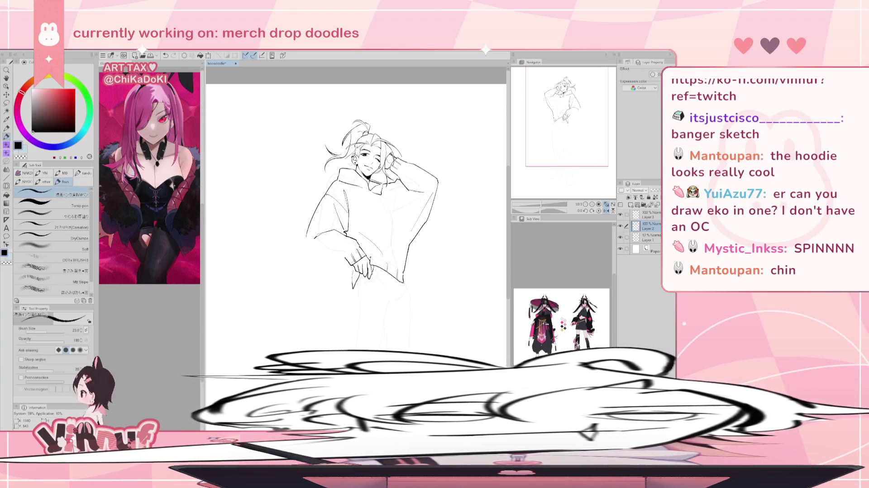
key(h)
key(ctrl+z)
key(ctrl+z)
mouse_move(388, 192)
mouse_down()
mouse_move(410, 245)
mouse_move(362, 264)
mouse_up()
key(ctrl+z)
key(ctrl+z)
key(ctrl+z)
key(ctrl+z)
key(ctrl+z)
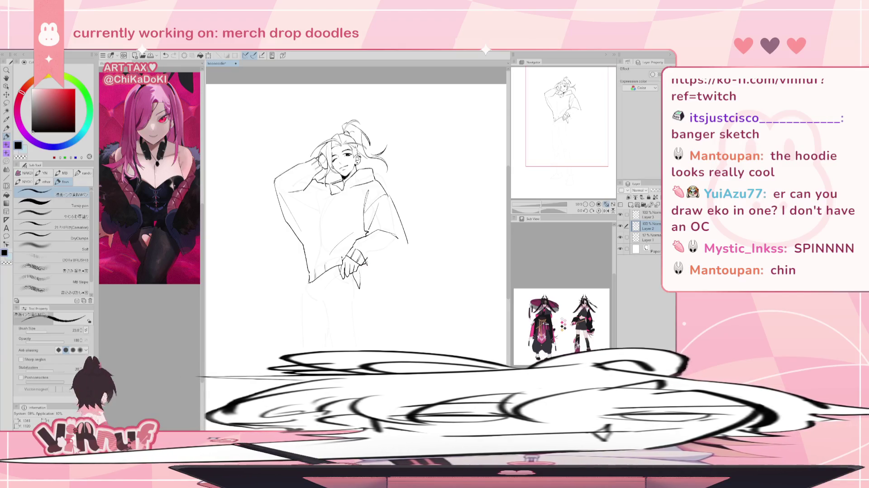
Add a short stroke along the hoodie shoulder, checking it in mirrored view
key(e)
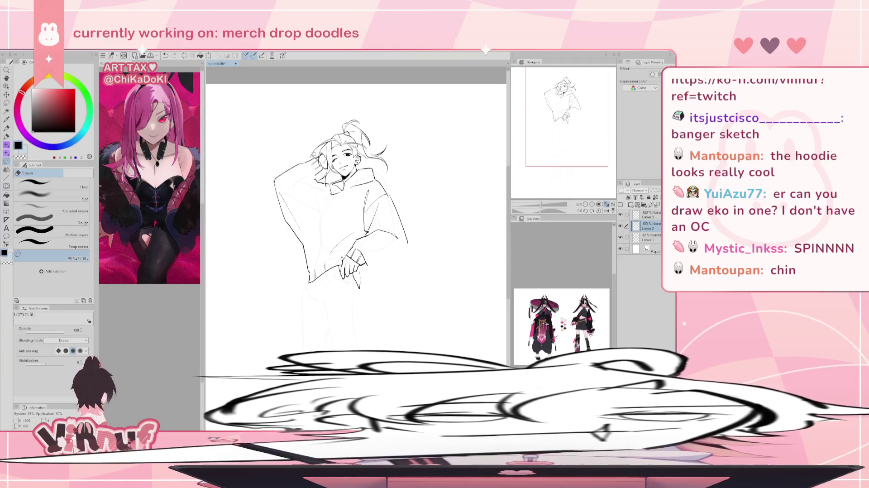
key(p)
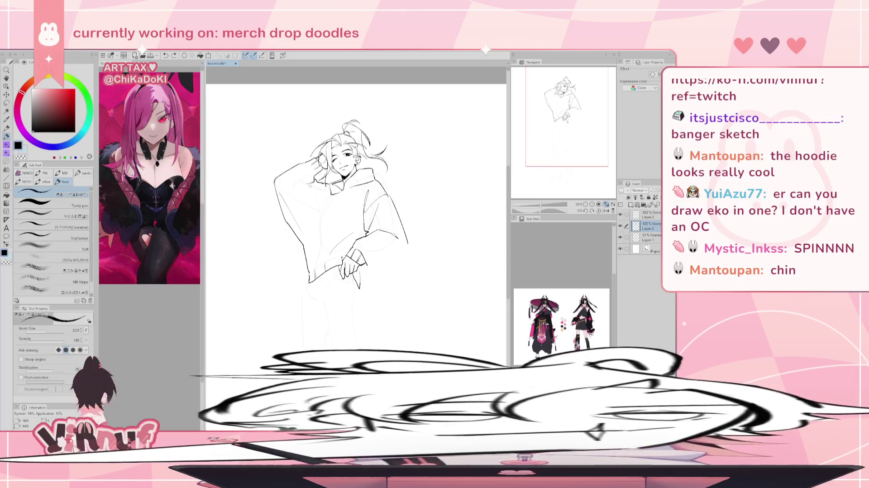
drag(287, 185, 305, 182)
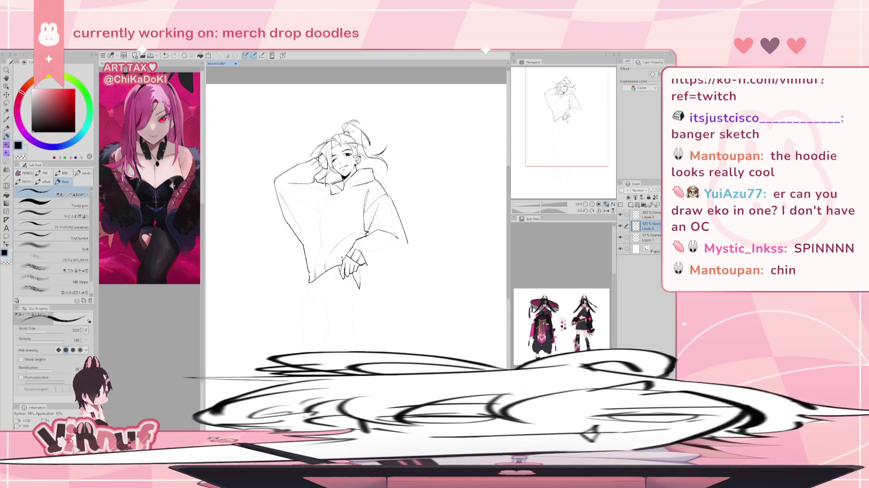
key(h)
key(h)
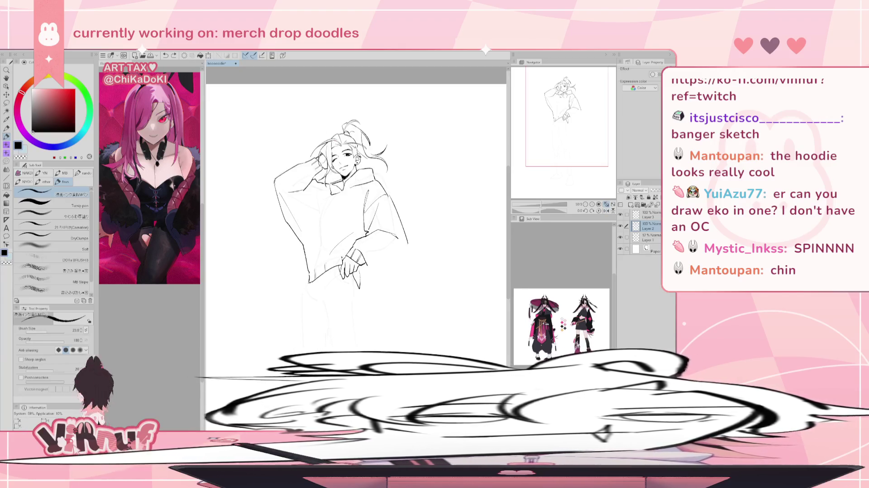
key(e)
key(h)
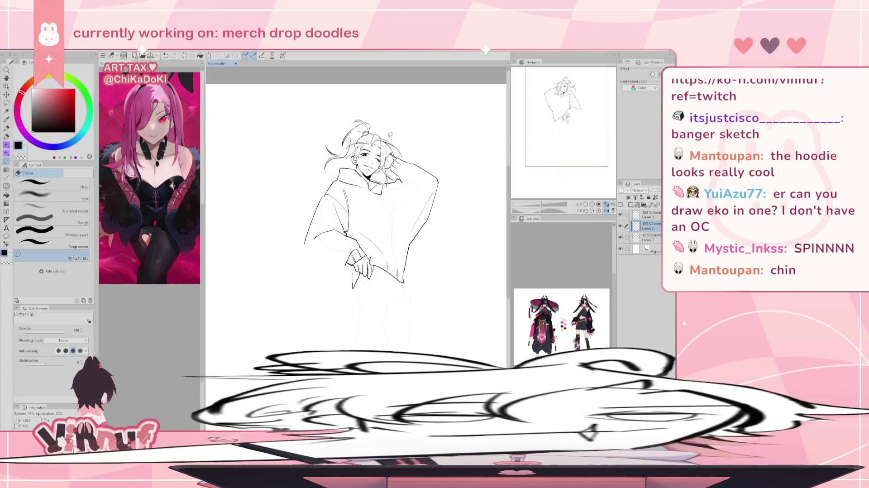
key(p)
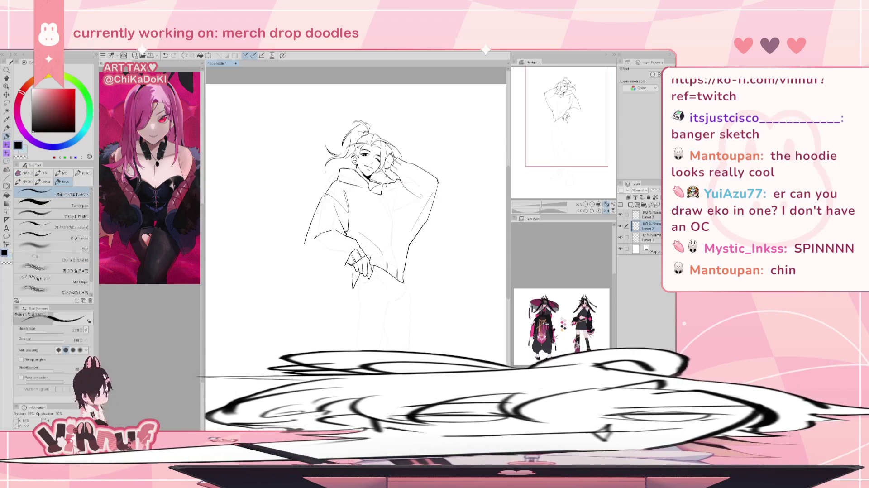
key(h)
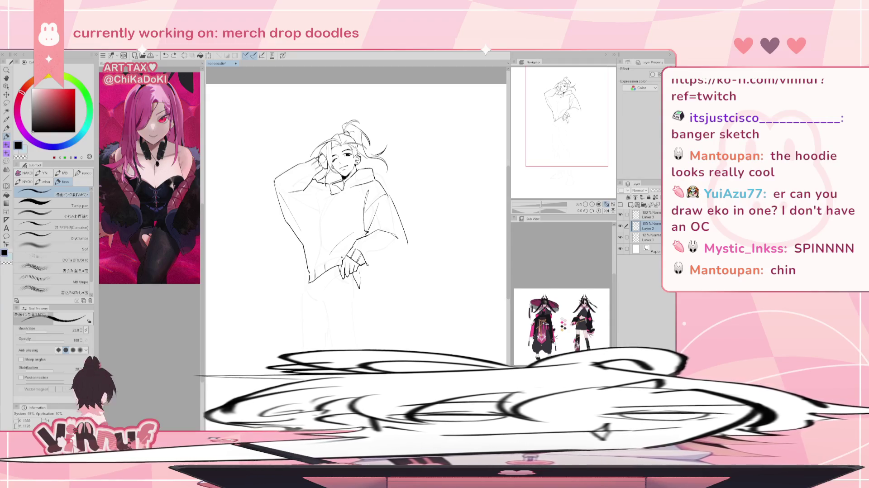
Ink the left sleeve's lower edge, then undo the strokes trailing from the hand
key(ctrl+z)
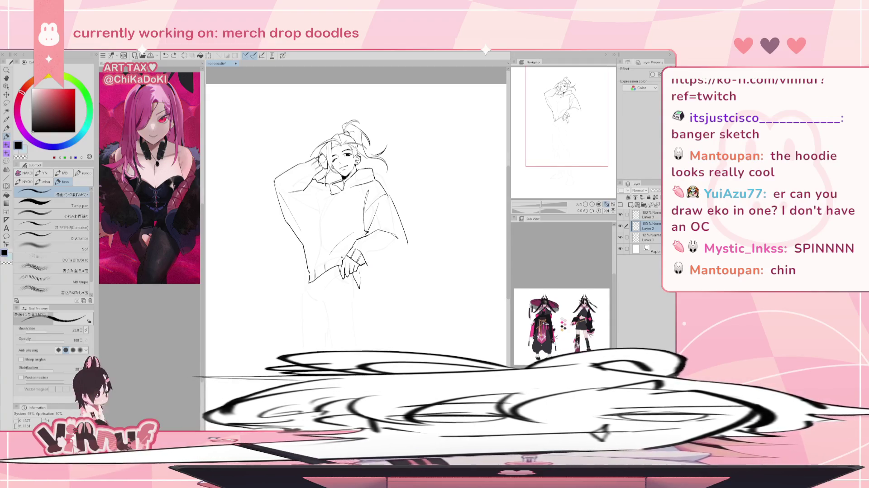
key(h)
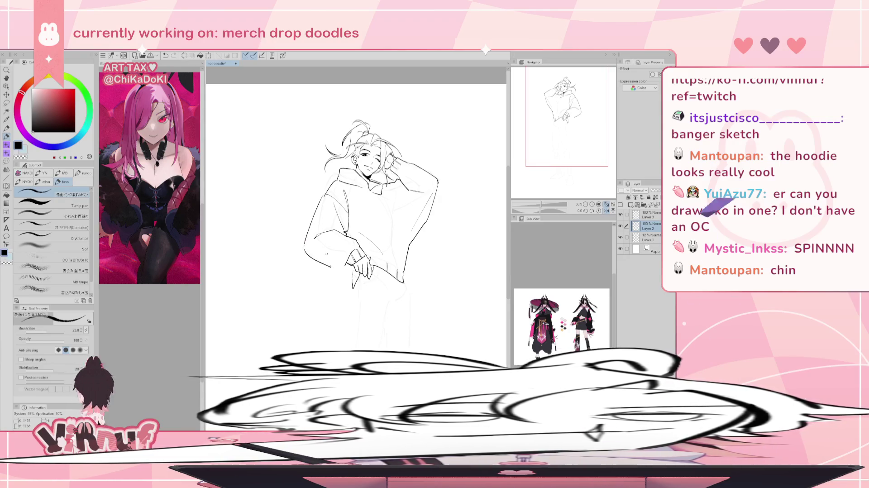
drag(305, 250, 326, 269)
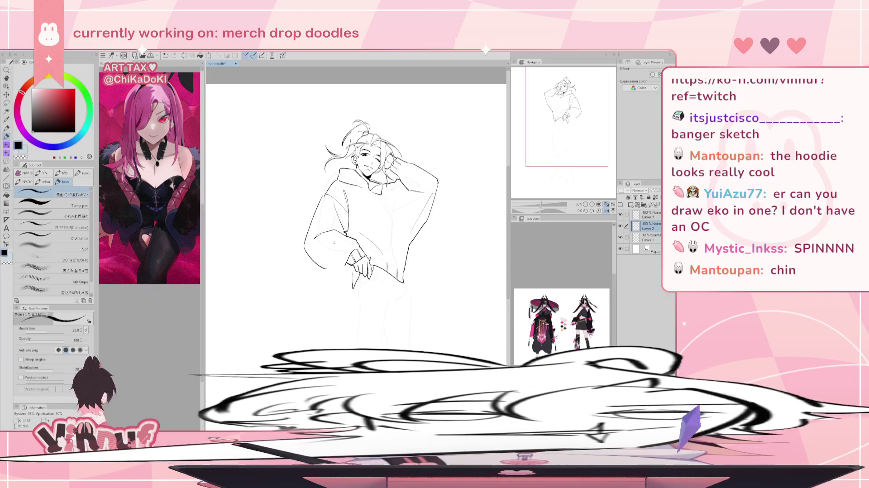
key(h)
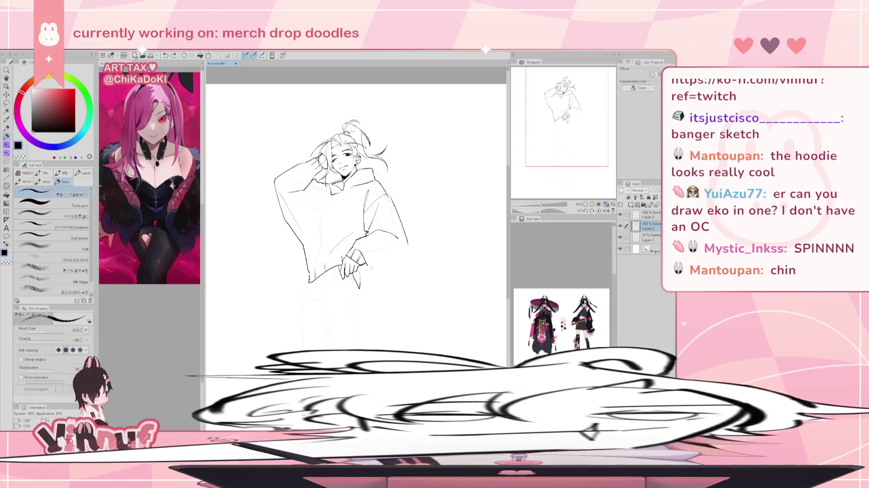
key(h)
key(h)
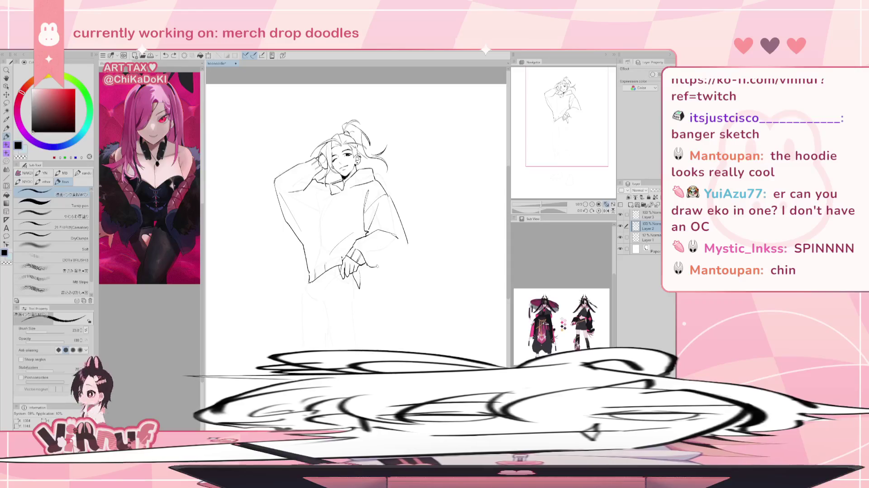
key(ctrl+z)
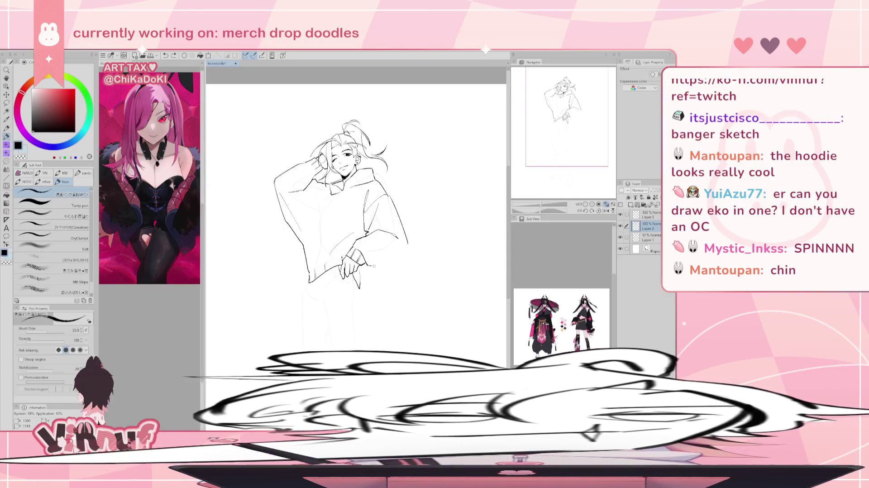
key(ctrl+z)
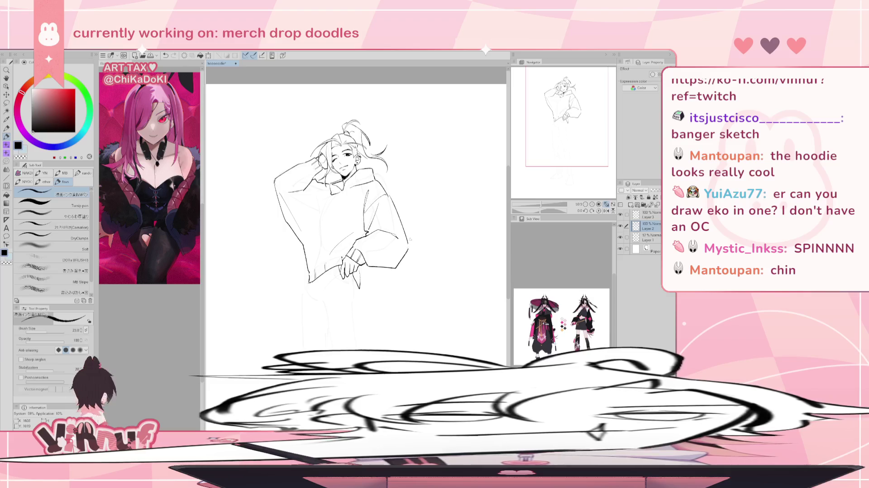
key(h)
key(h)
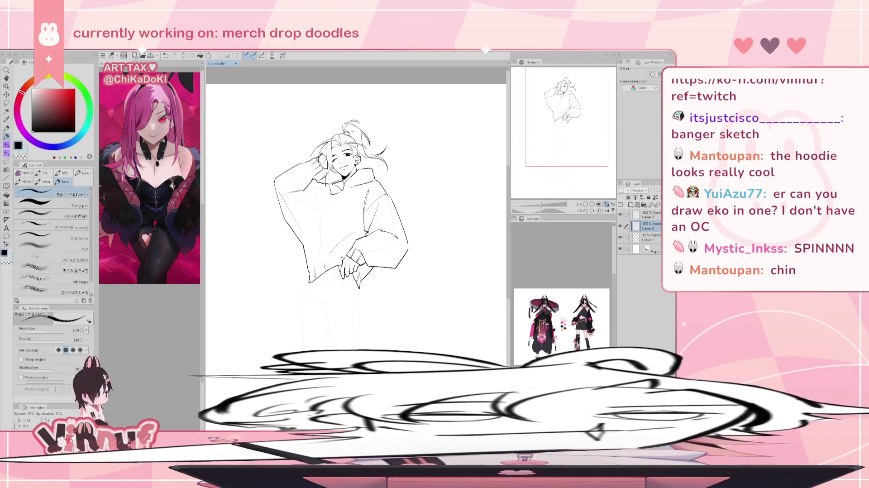
drag(307, 285, 292, 249)
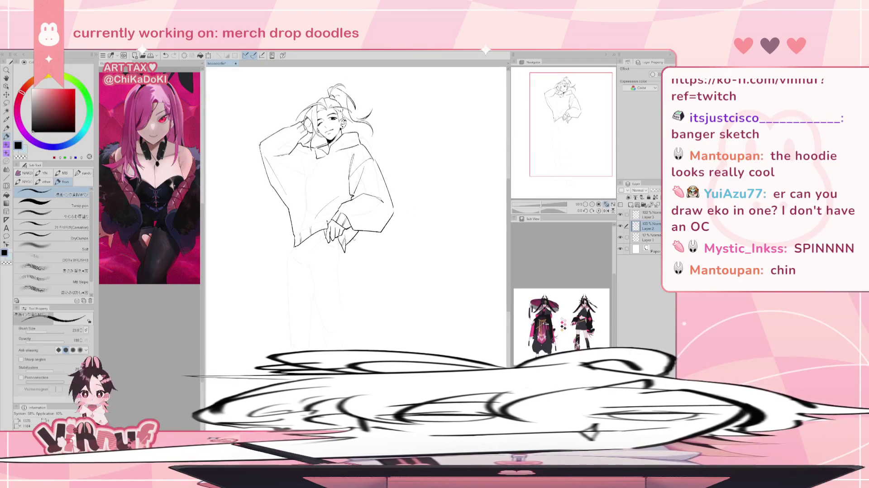
Draw a long pant line below the hoodie hem, then frame the whole figure
drag(294, 249, 286, 350)
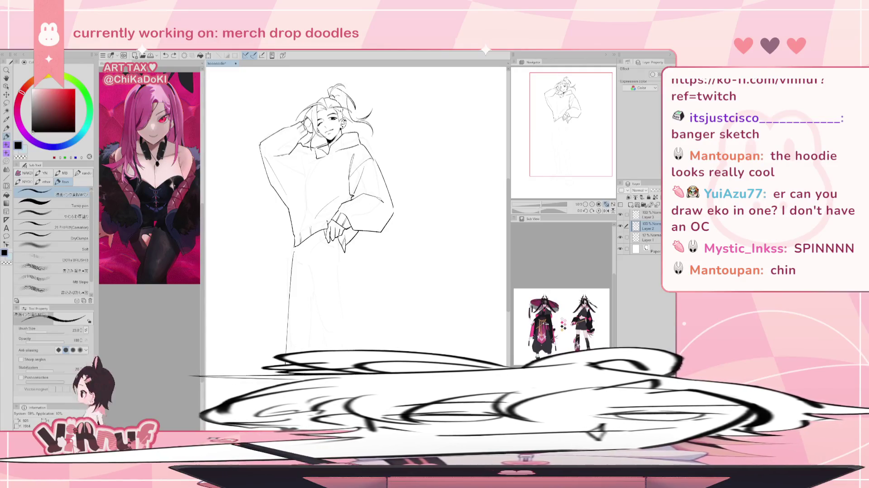
scroll(550, 159, down, 3)
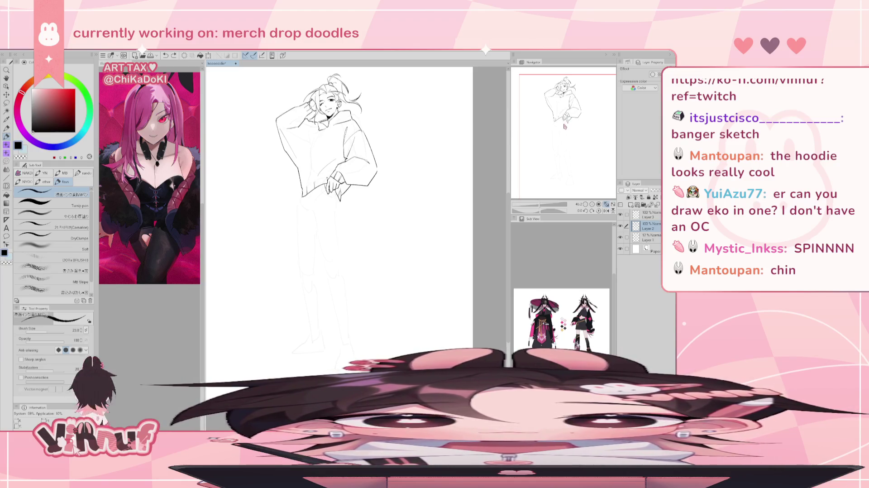
drag(565, 126, 562, 123)
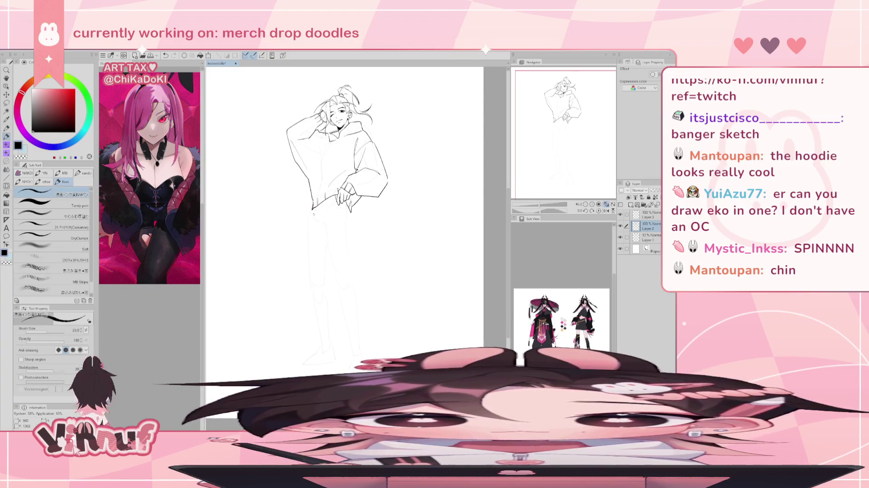
Ink the long line down the hip and left pant leg, redrawing its lower end
drag(312, 209, 313, 246)
key(ctrl+z)
drag(312, 207, 306, 323)
key(ctrl+z)
key(ctrl+z)
key(ctrl+z)
key(ctrl+z)
mouse_move(310, 259)
mouse_down()
mouse_move(303, 333)
mouse_move(304, 326)
mouse_move(312, 343)
mouse_up()
key(ctrl+z)
key(ctrl+z)
key(ctrl+z)
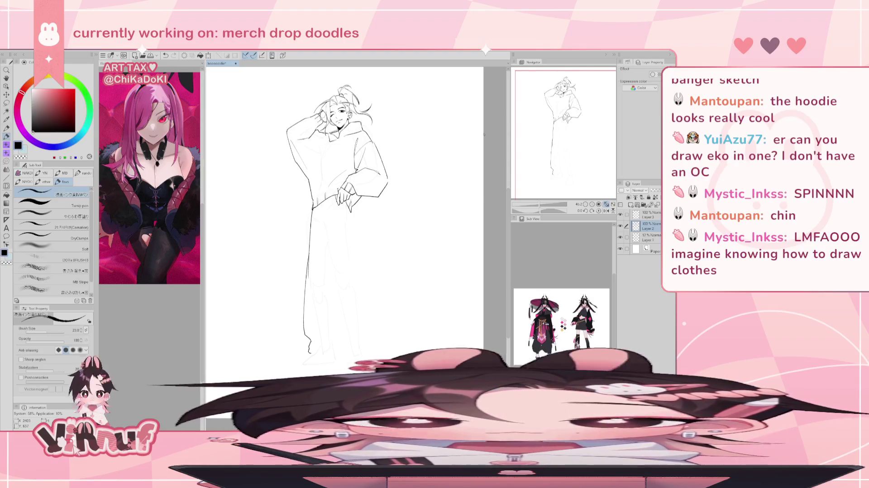
key(e)
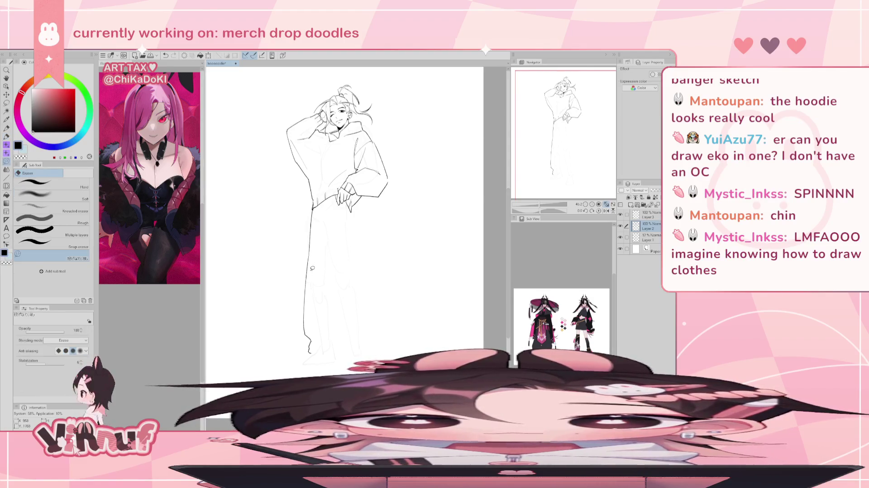
key(p)
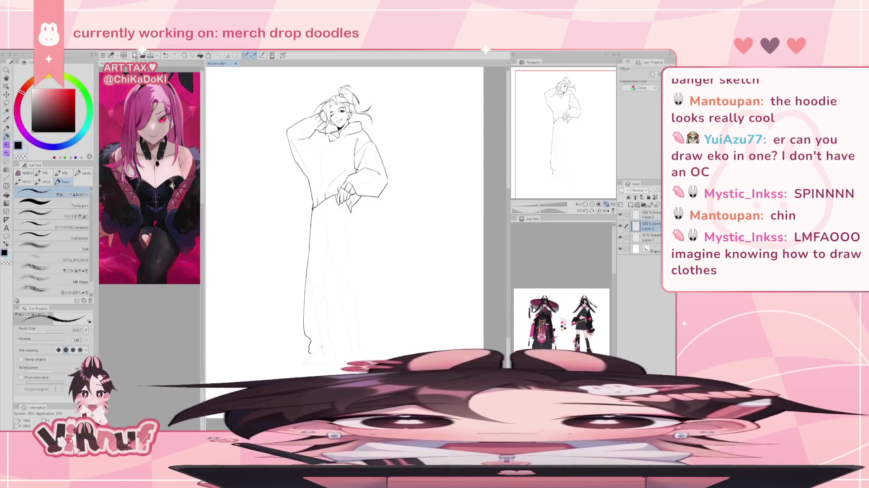
key(e)
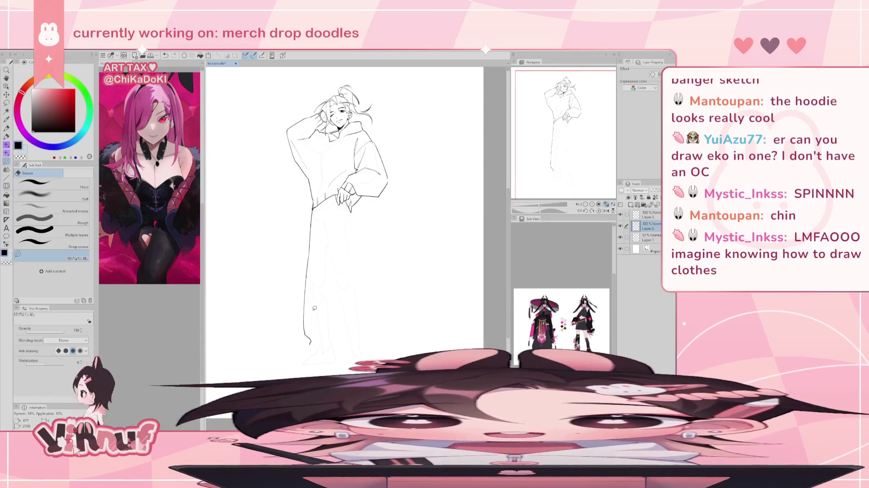
key(p)
Draw the sole under the left foot with an upturned toe
mouse_move(310, 343)
mouse_down()
mouse_move(330, 353)
mouse_move(300, 360)
mouse_up()
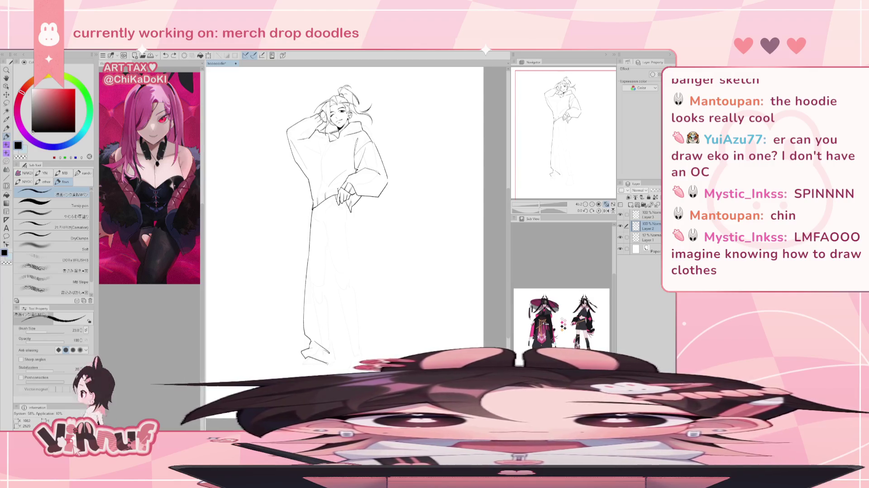
drag(303, 358, 336, 363)
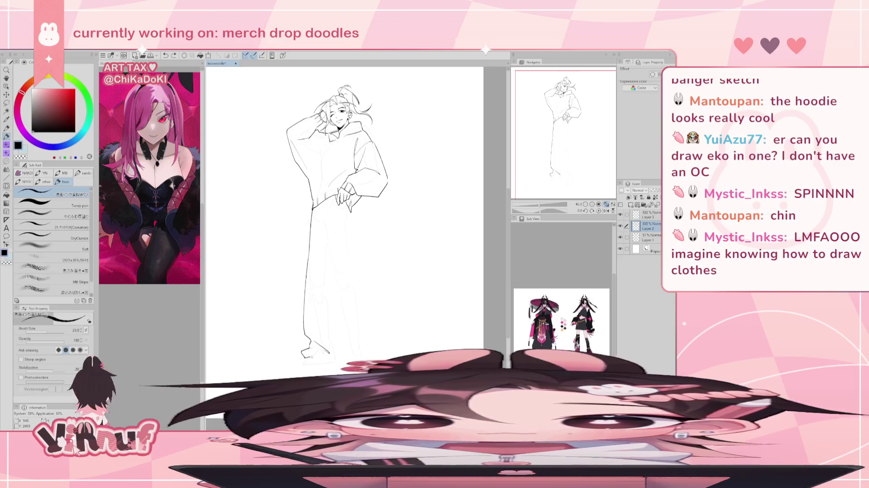
key(ctrl+z)
key(ctrl+z)
drag(310, 357, 327, 362)
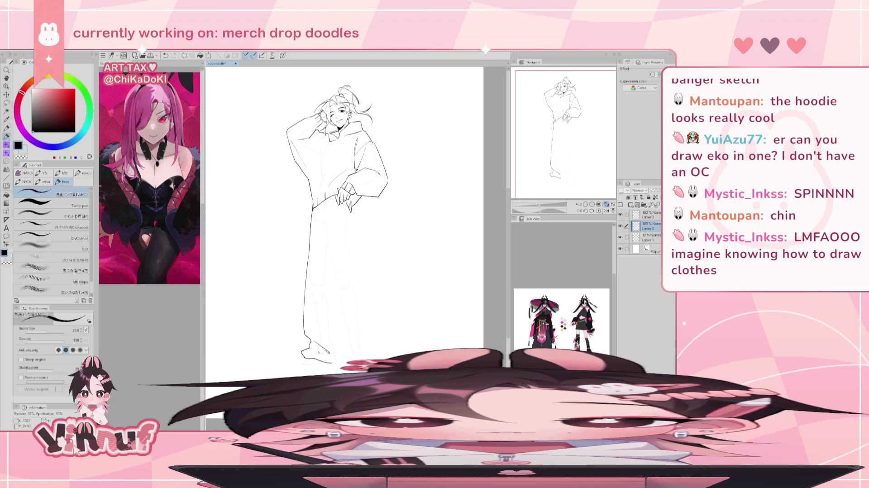
key(ctrl+z)
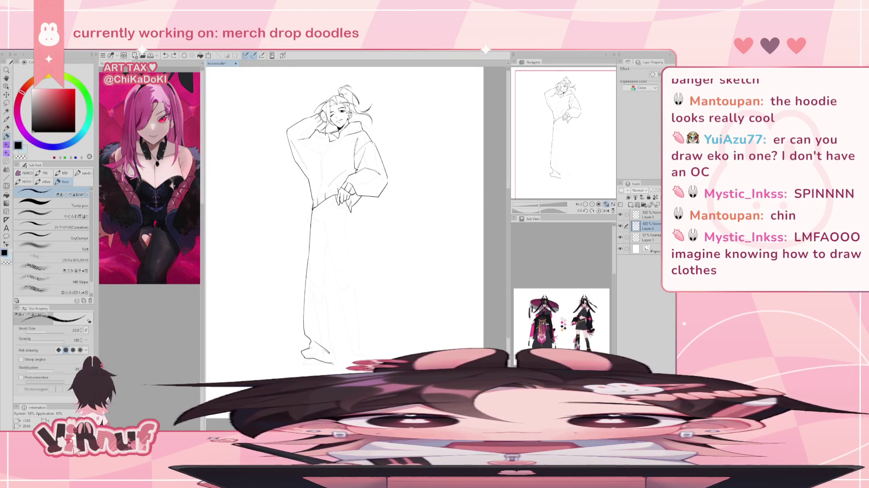
key(ctrl+z)
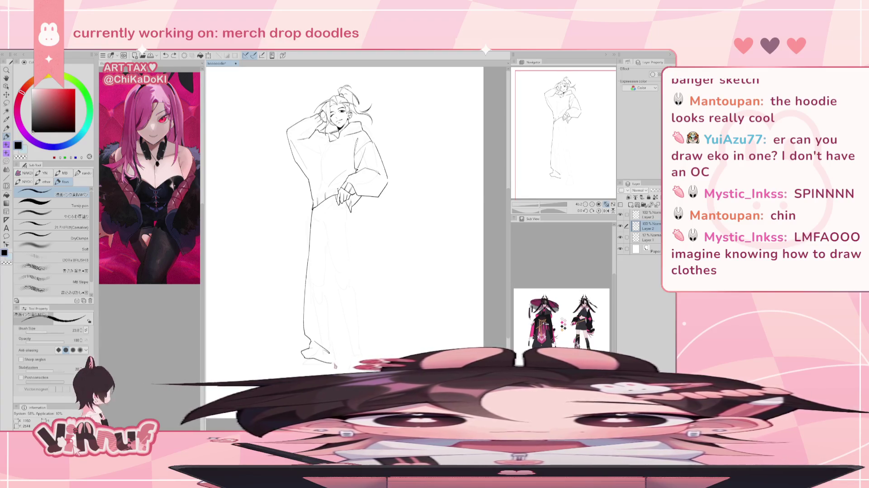
drag(317, 362, 342, 354)
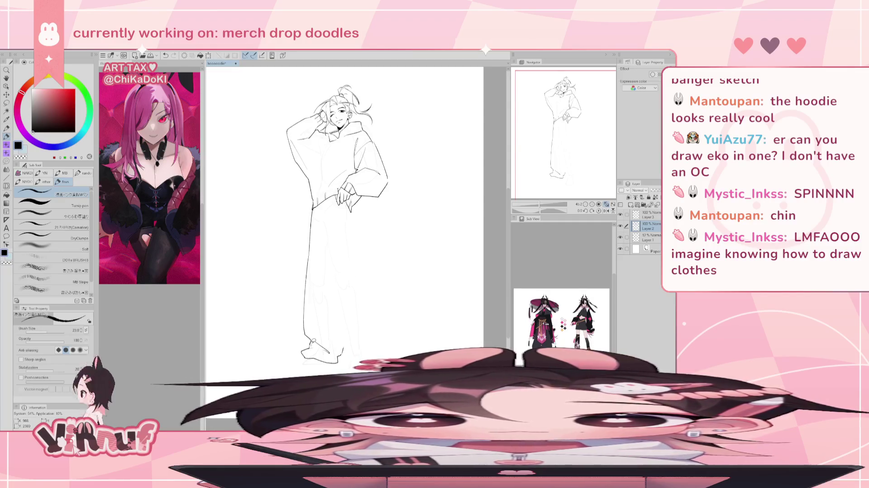
key(e)
key(p)
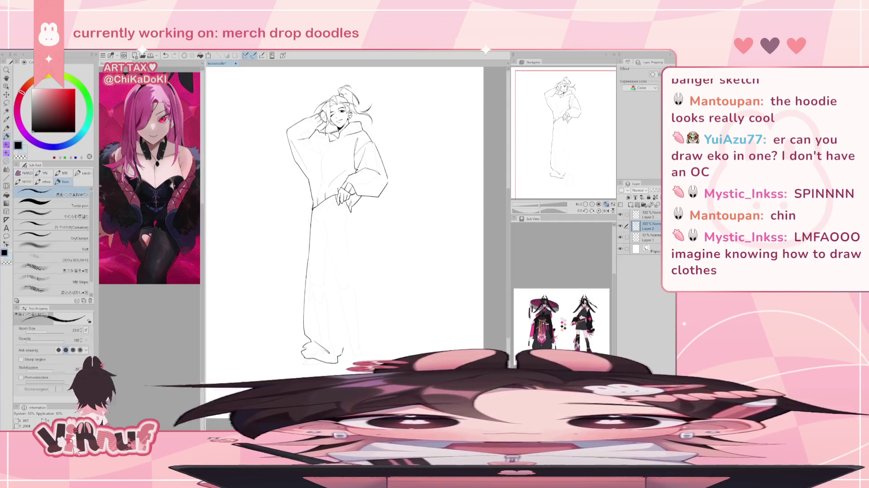
Add a small hooked line at the left ankle
drag(312, 342, 303, 351)
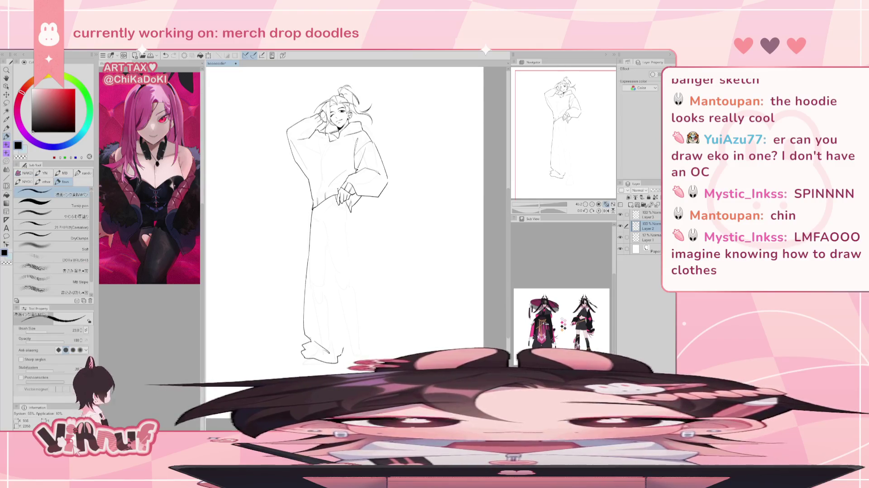
key(ctrl+z)
drag(309, 339, 301, 349)
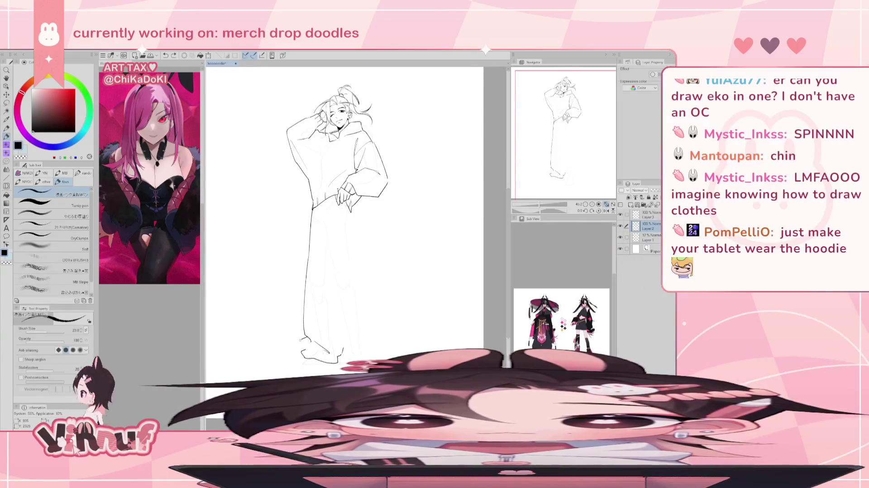
key(e)
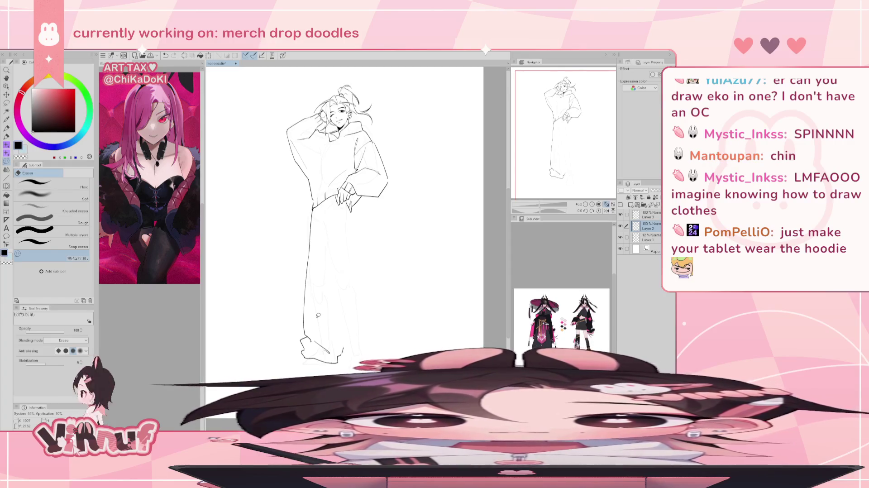
key(p)
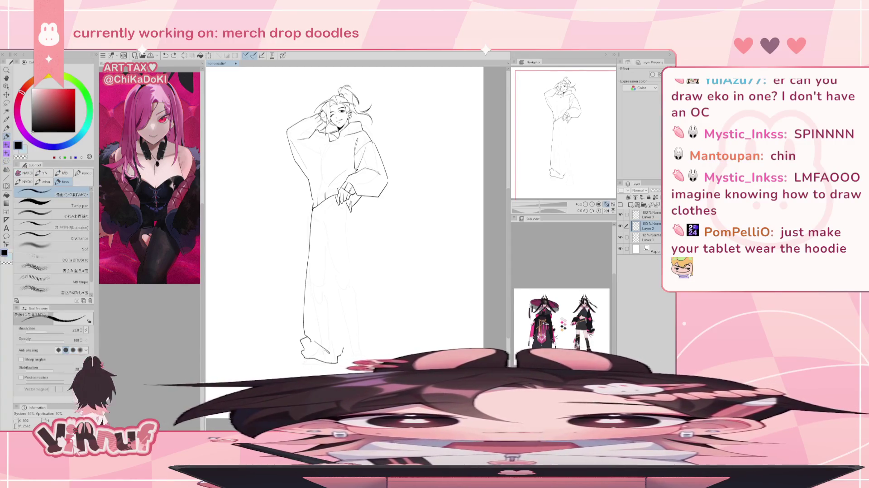
Try bottom-left shoe edge strokes, then undo them all
drag(300, 365, 330, 354)
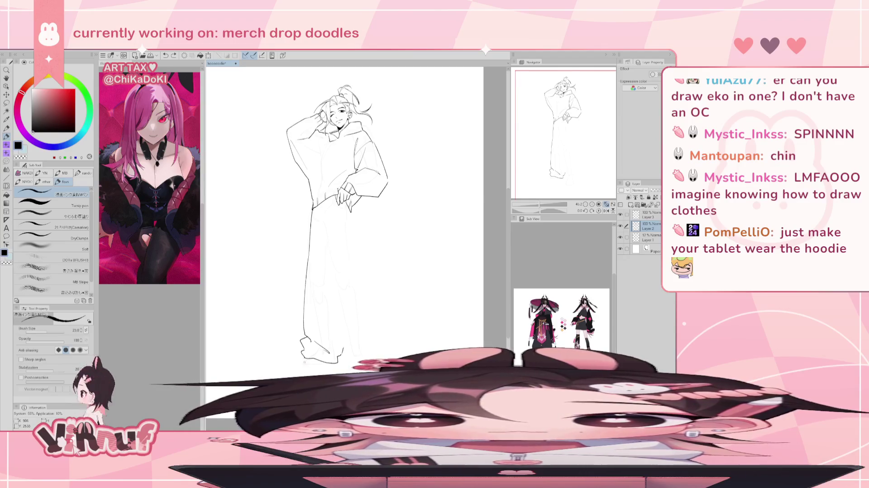
drag(305, 359, 295, 366)
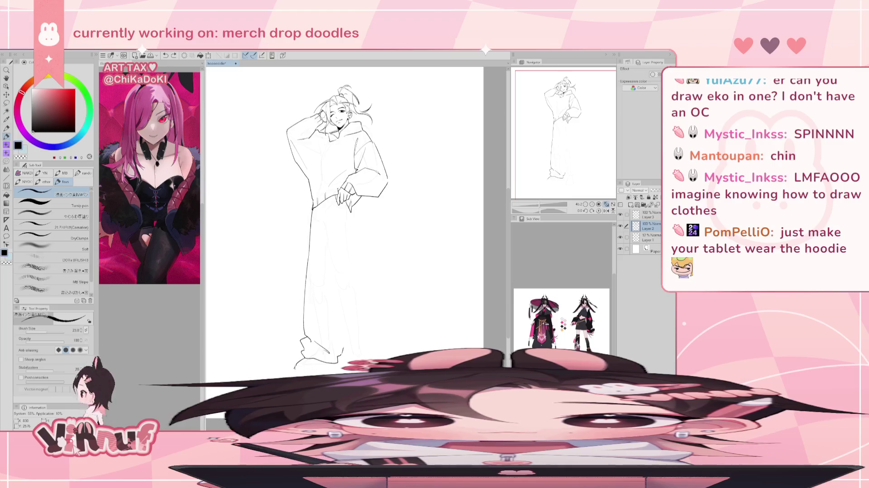
drag(297, 365, 335, 370)
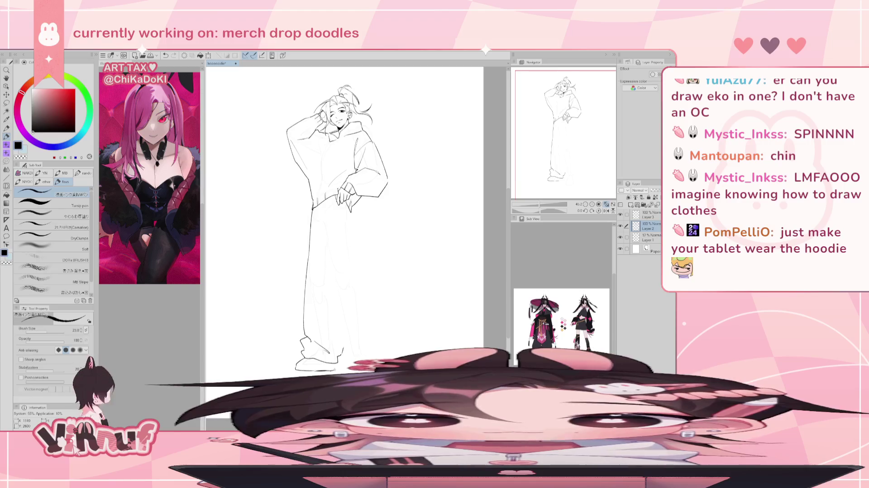
key(ctrl+z)
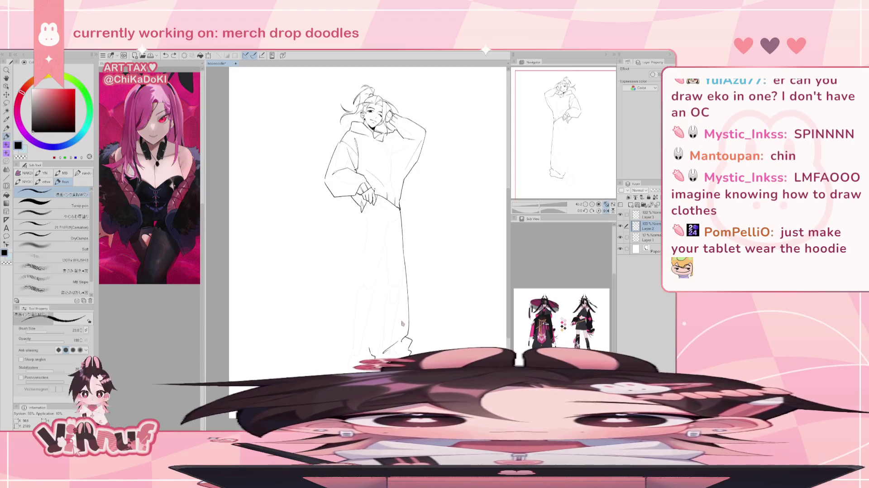
key(ctrl+z)
key(ctrl+z)
key(ctrl+z)
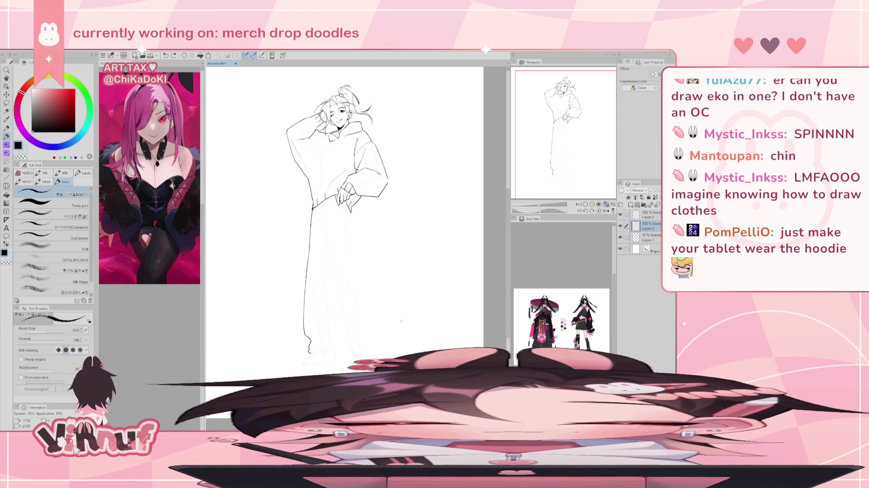
key(ctrl+z)
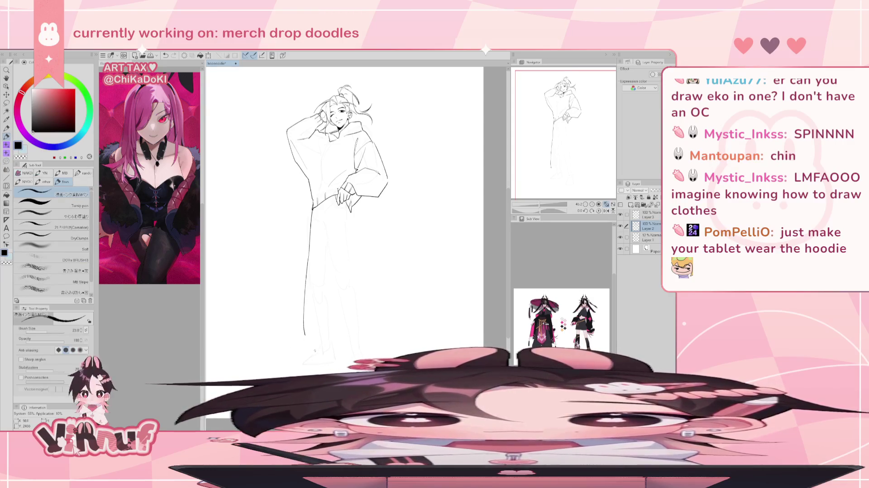
drag(310, 354, 298, 364)
key(ctrl+z)
key(ctrl+z)
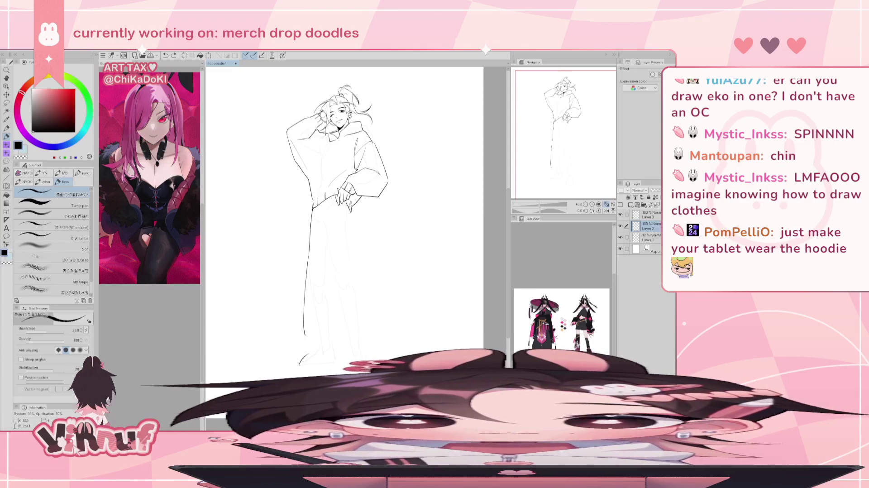
Rotate the canvas sideways to try a foot stroke, then reset rotation to 0°
drag(325, 331, 236, 235)
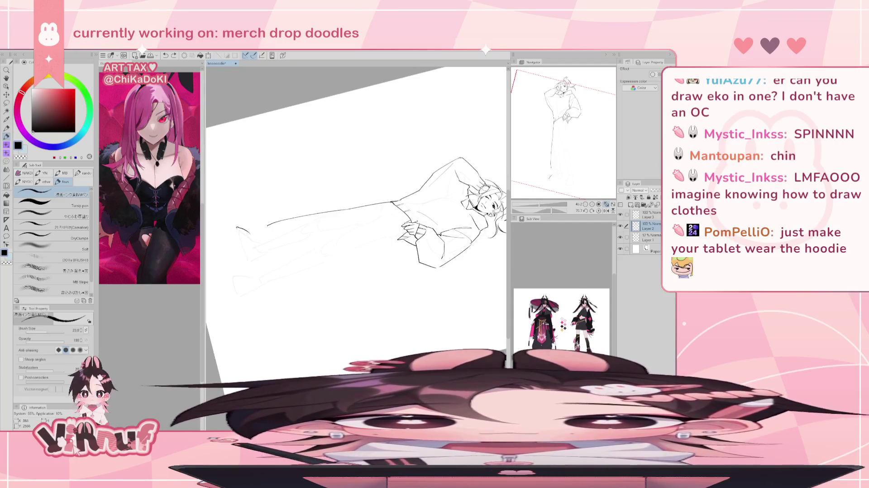
drag(236, 229, 246, 260)
key(ctrl+z)
key(ctrl+z)
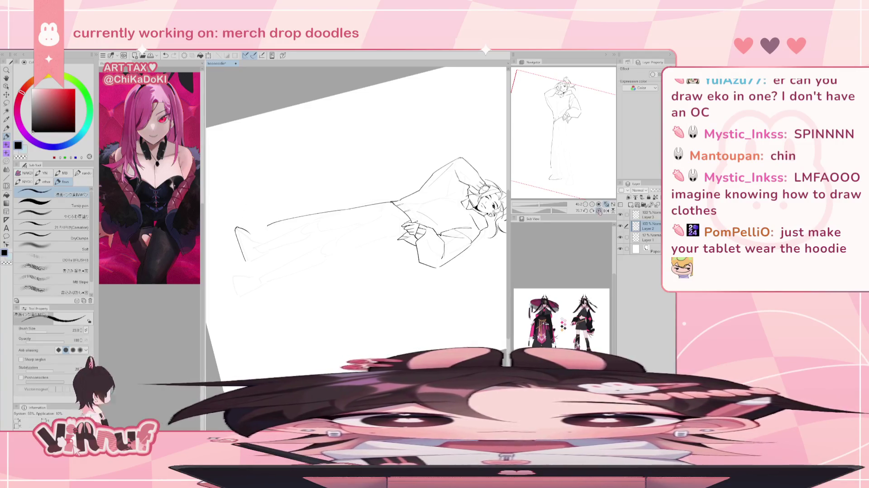
click(599, 211)
key(e)
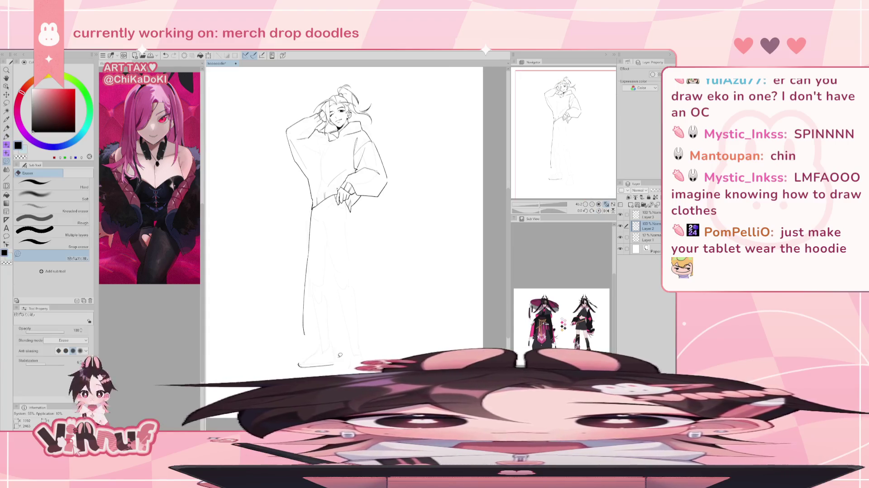
Try a foot-tip stroke and a diagonal toe line for the left shoe, undoing both
key(p)
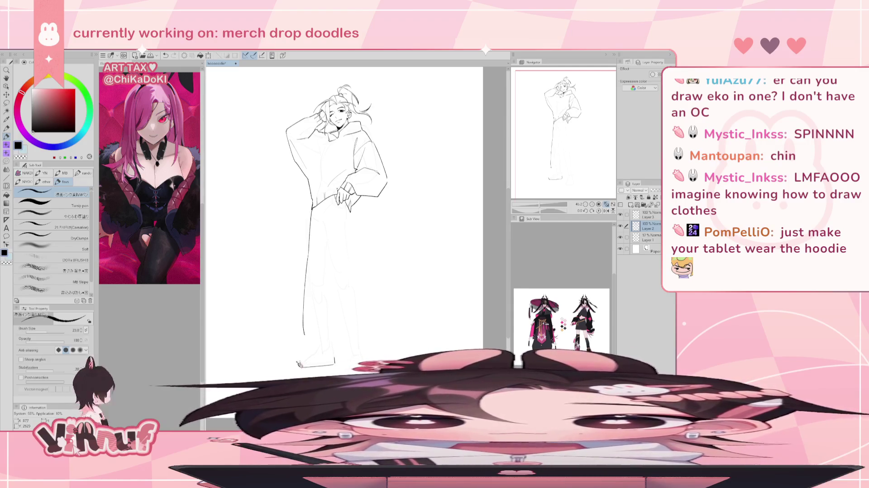
drag(300, 363, 307, 357)
key(ctrl+z)
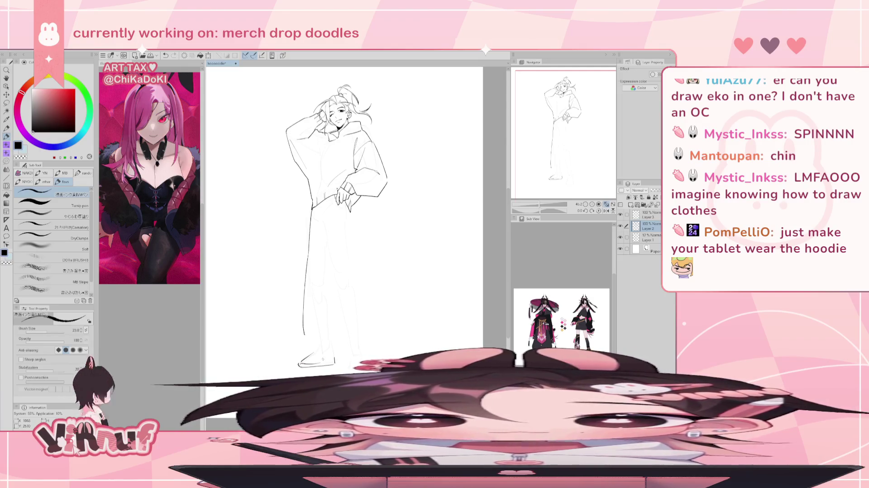
key(e)
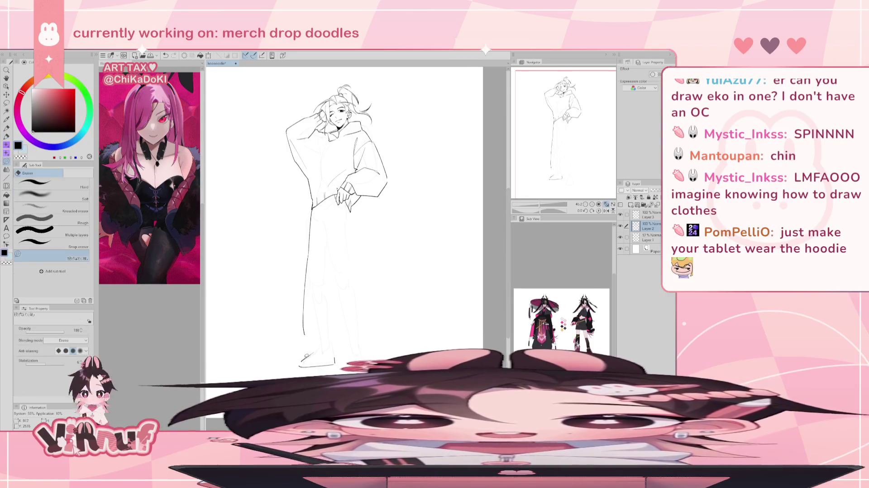
key(p)
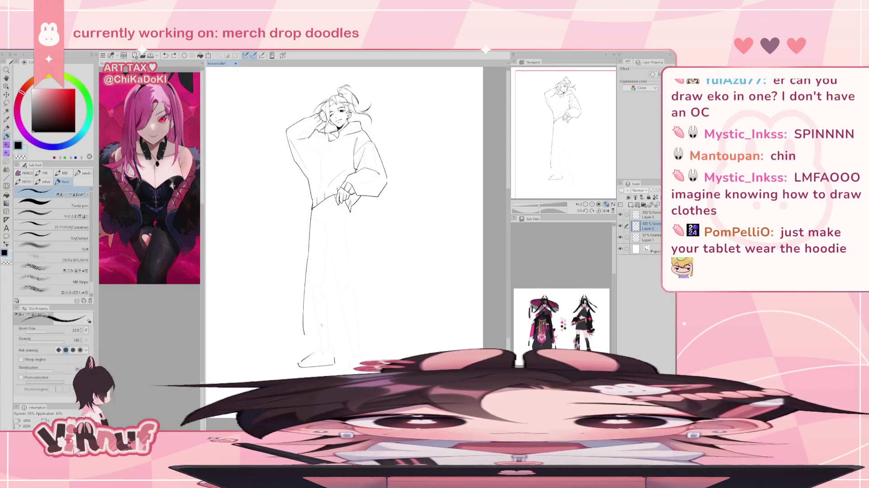
drag(313, 353, 336, 362)
key(ctrl+z)
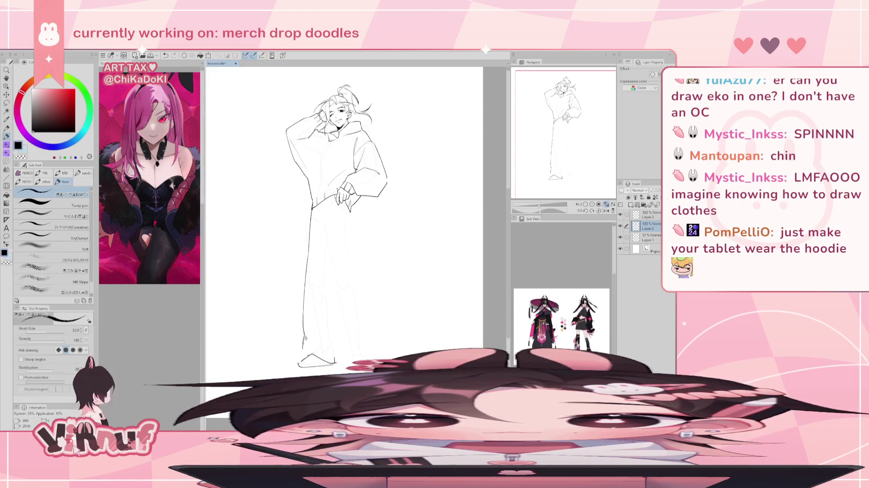
Add a short shoe line and erase the lower left leg line near the shoe
key(ctrl+z)
key(ctrl+z)
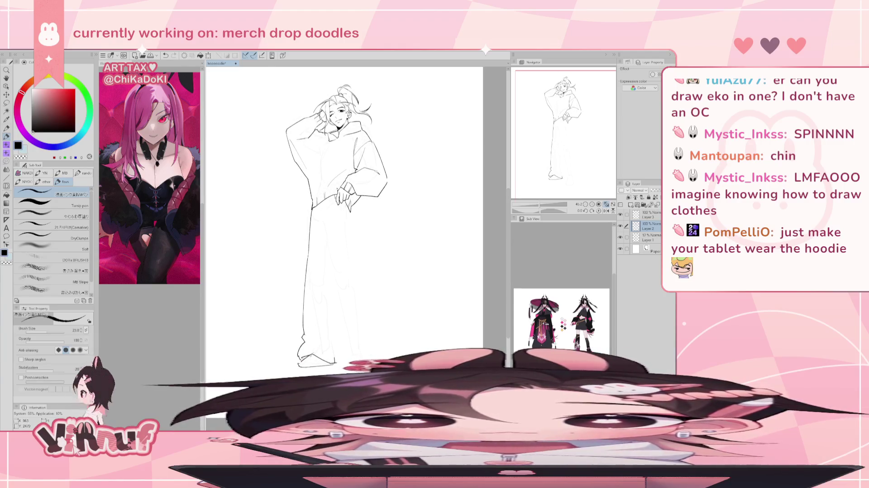
drag(312, 342, 330, 325)
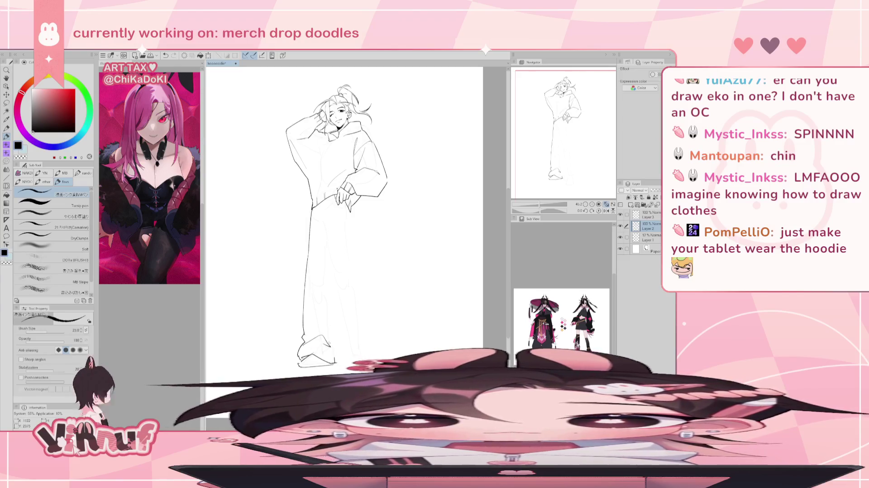
key(ctrl+z)
drag(304, 342, 321, 336)
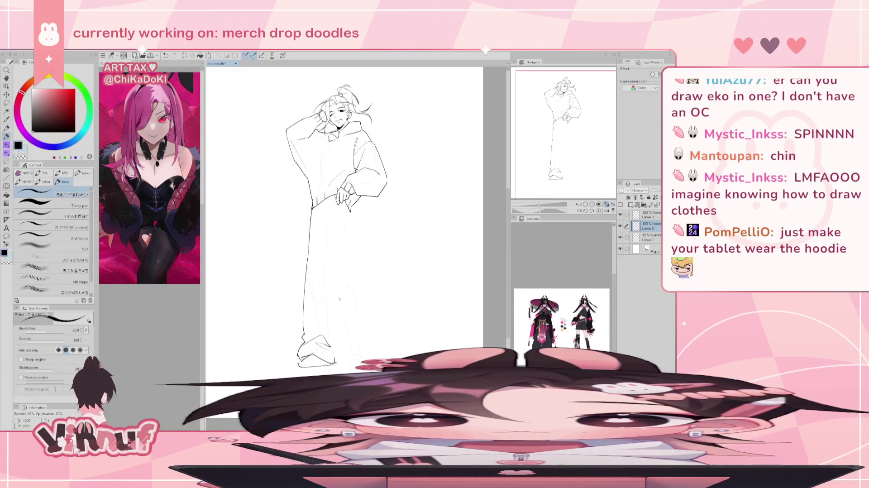
key(e)
drag(302, 357, 304, 314)
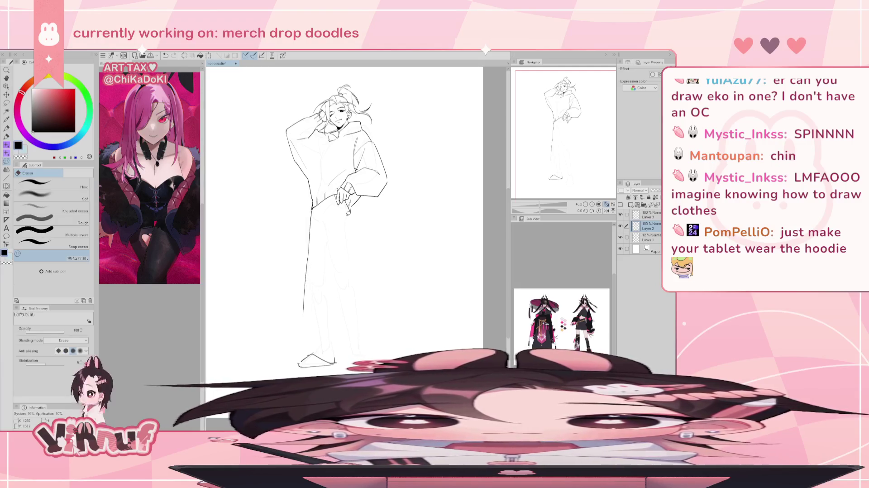
Add a short line below the hoodie hem and try a right-leg line, undoing it
key(p)
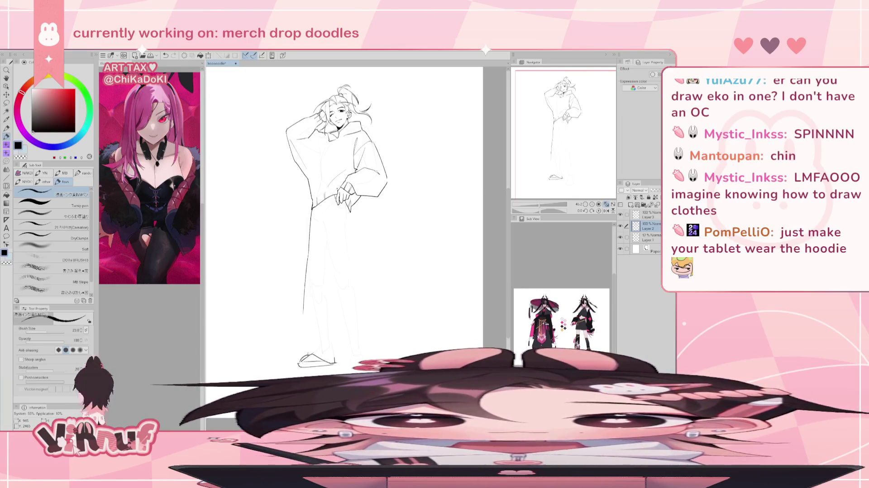
key(e)
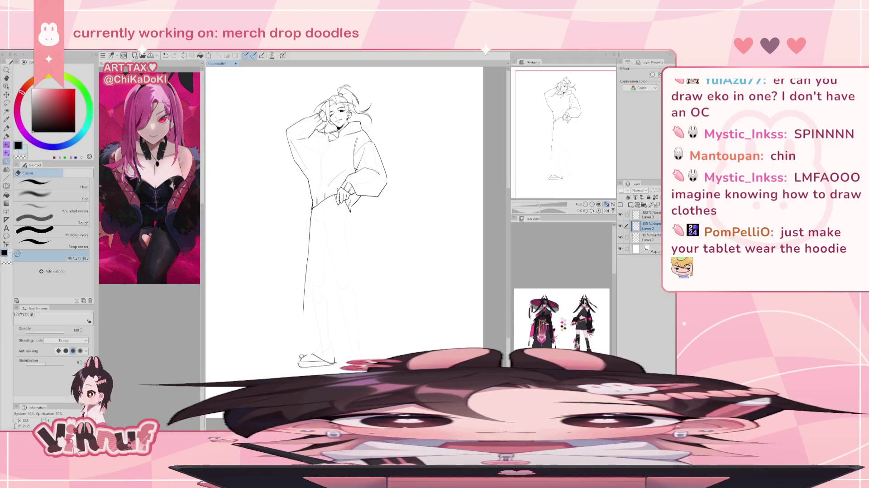
key(p)
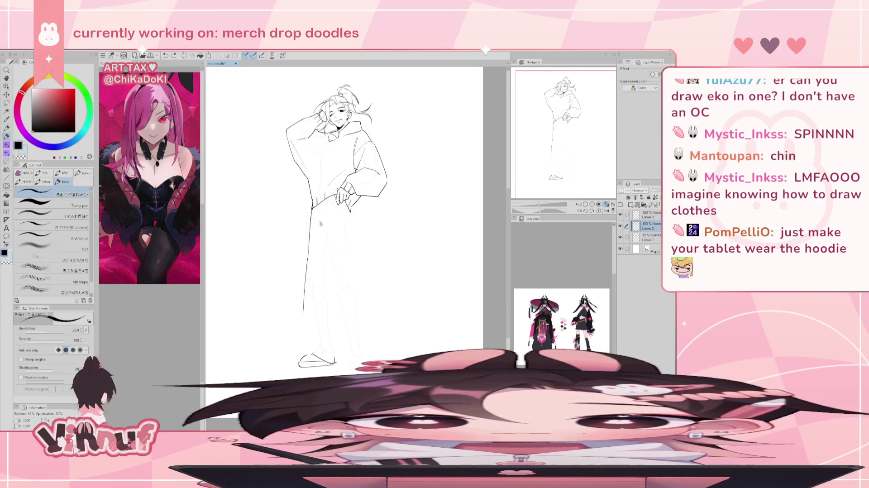
drag(319, 217, 330, 235)
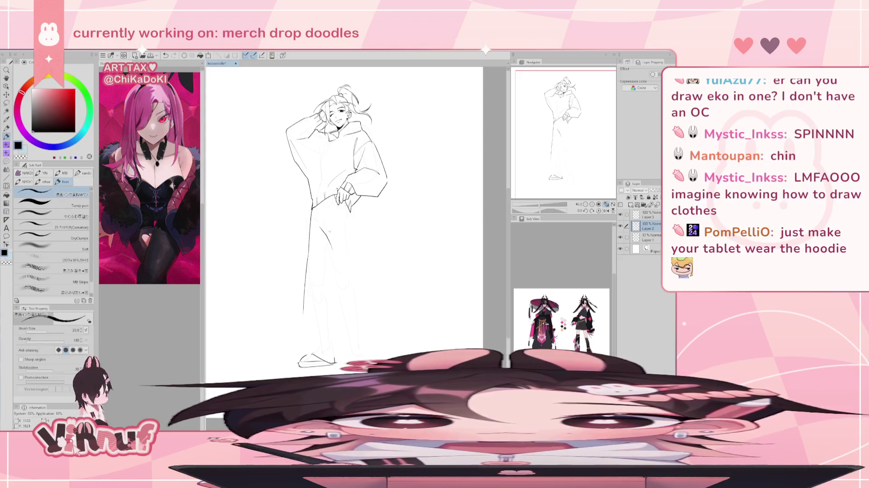
drag(351, 213, 357, 262)
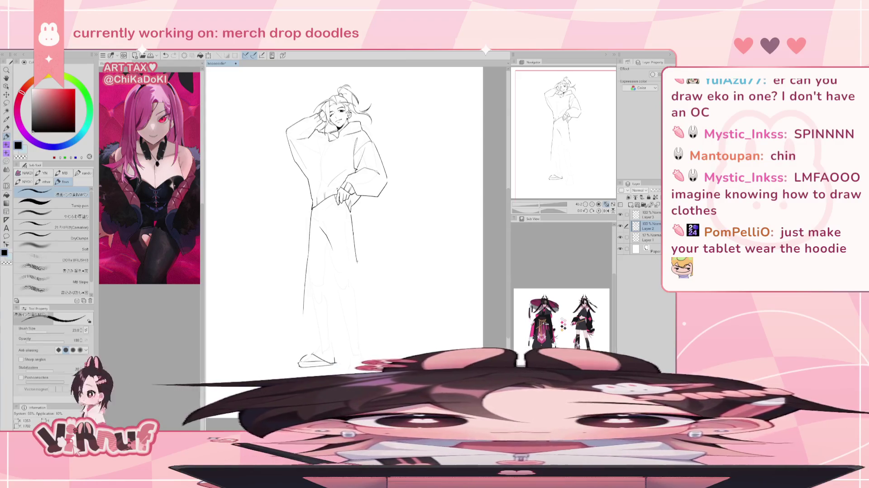
key(ctrl+z)
Try two ink lines near the hand beside the right leg, undoing both
key(e)
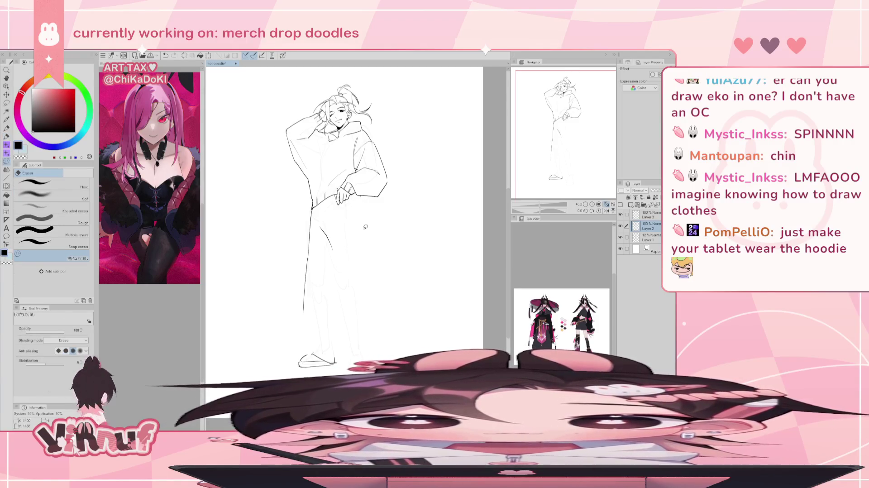
key(p)
key(e)
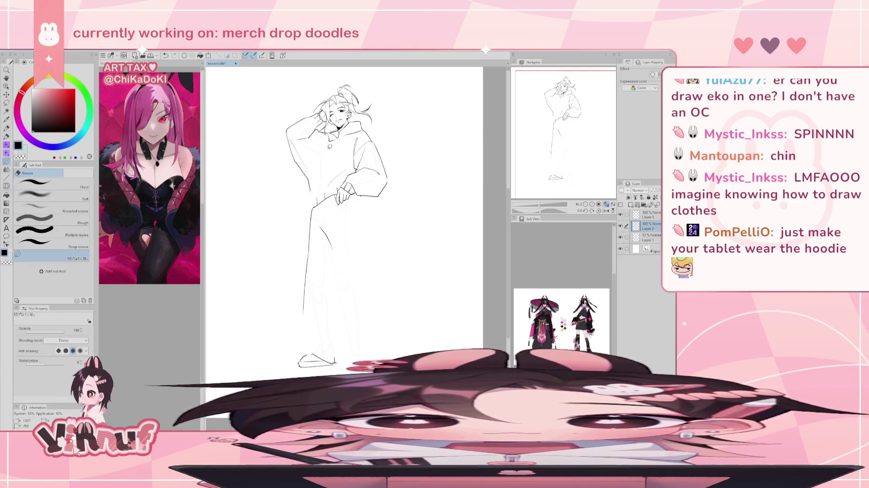
key(p)
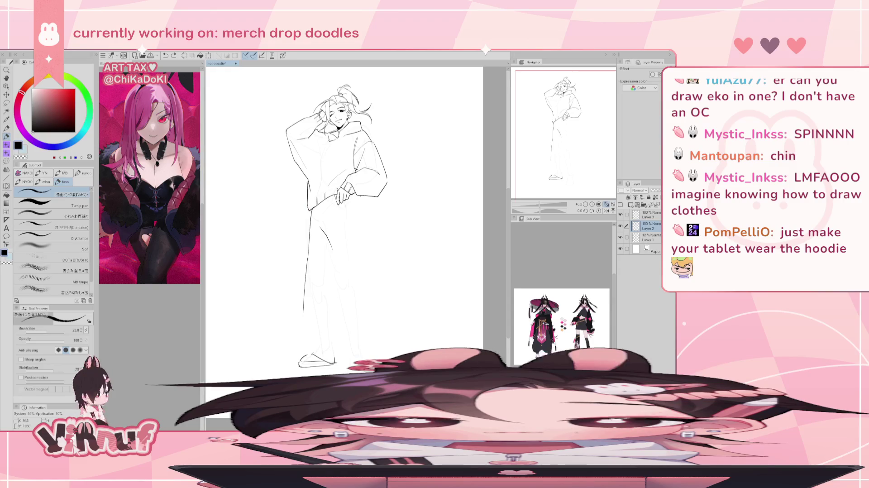
key(e)
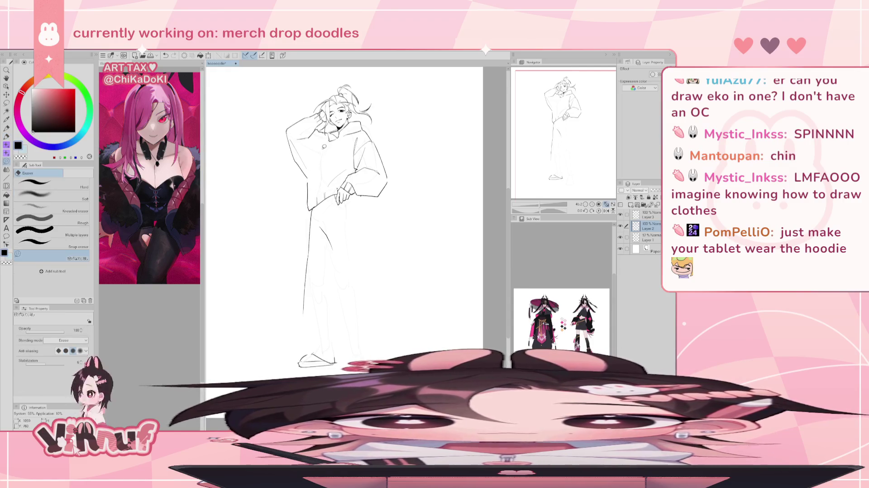
key(p)
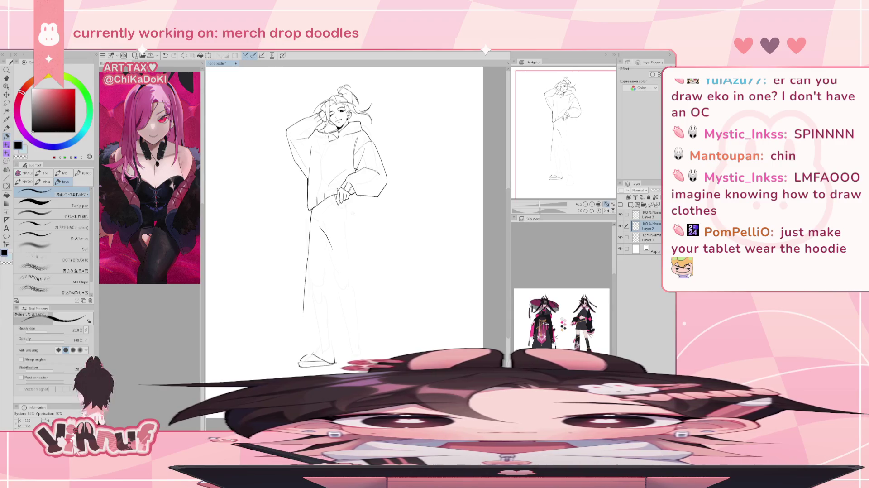
drag(354, 219, 355, 249)
key(ctrl+z)
drag(352, 199, 349, 243)
key(ctrl+z)
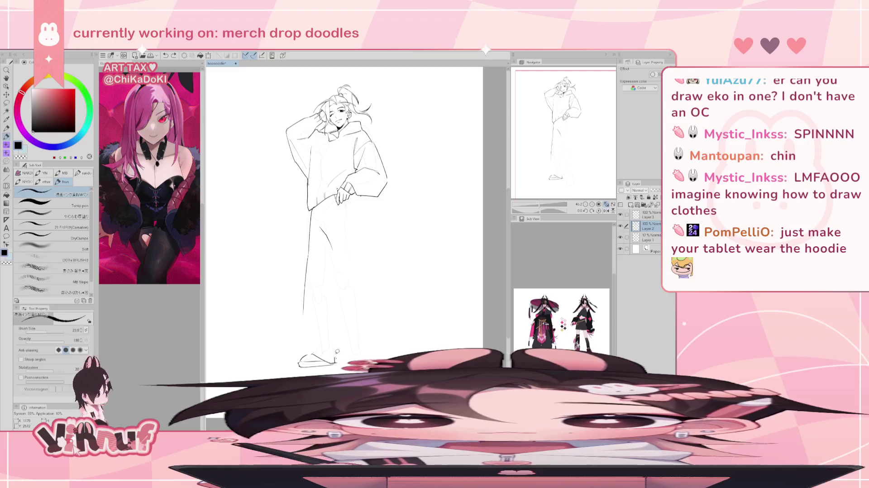
Erase the small shoe outline and recentre the view on the figure
key(e)
key(p)
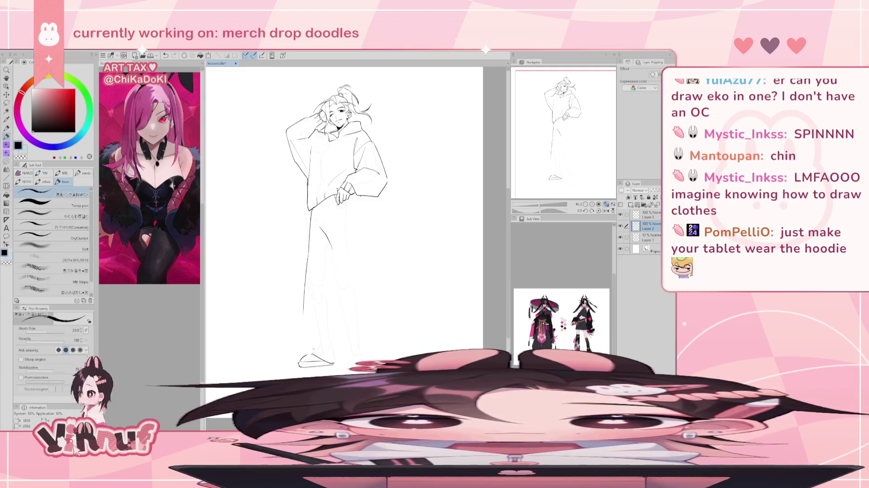
key(e)
drag(299, 362, 333, 361)
key(p)
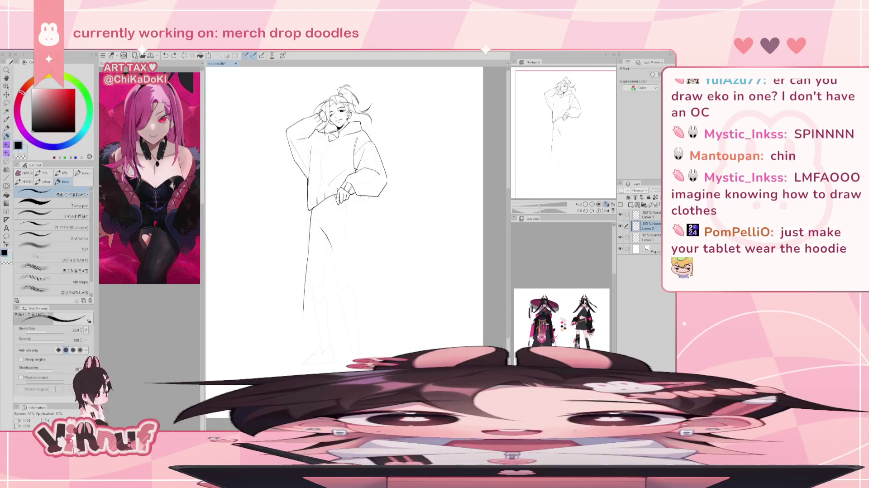
drag(367, 199, 353, 219)
Extend the left leg line and try two hoodie hem lines, undoing the hem strokes
key(e)
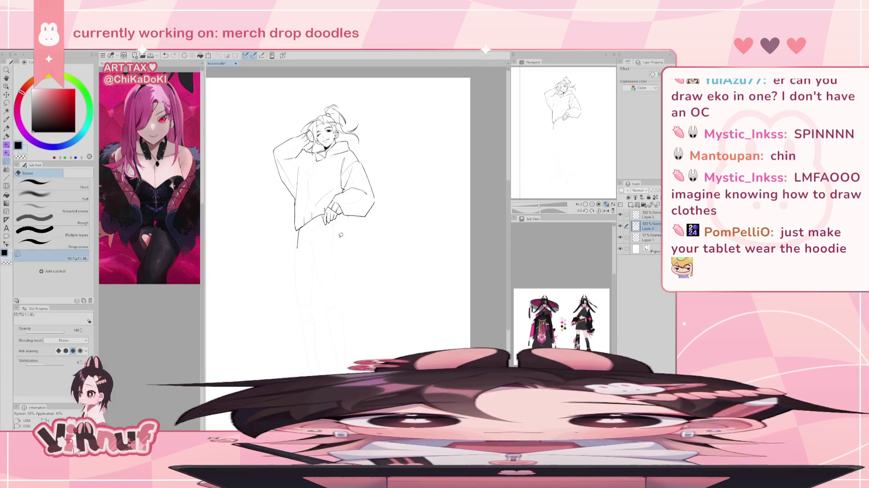
key(p)
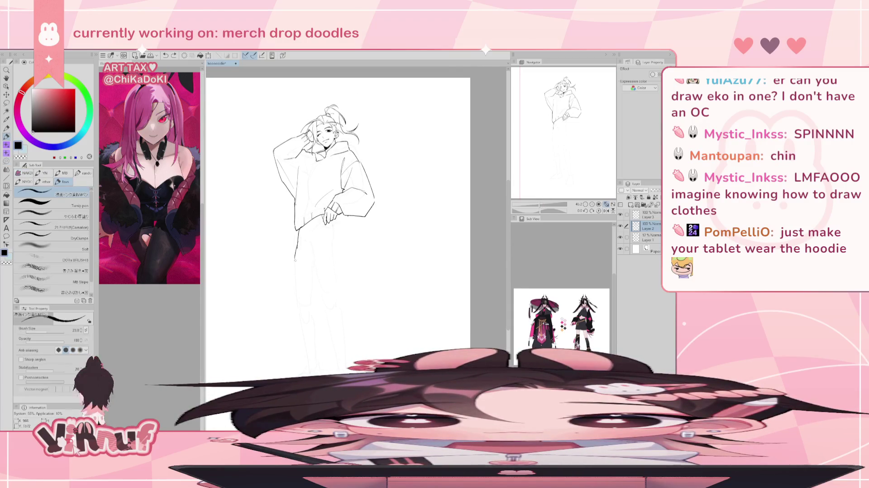
drag(297, 247, 296, 262)
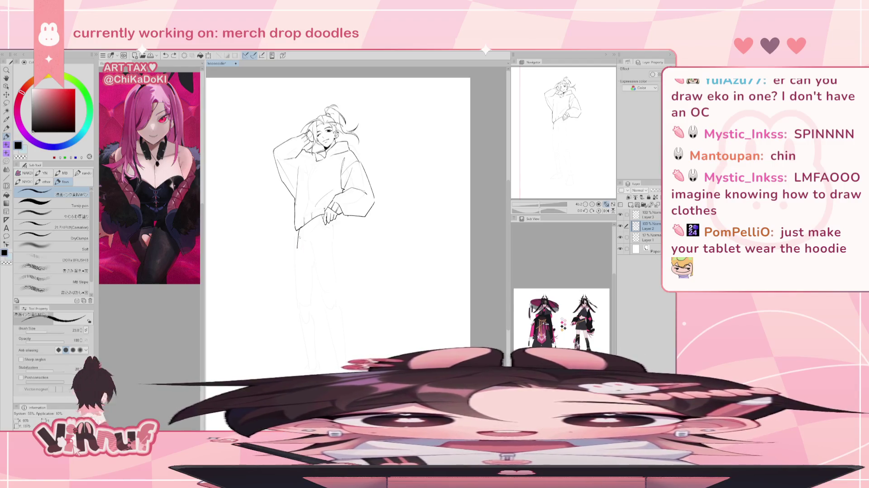
drag(294, 253, 336, 247)
drag(291, 260, 344, 245)
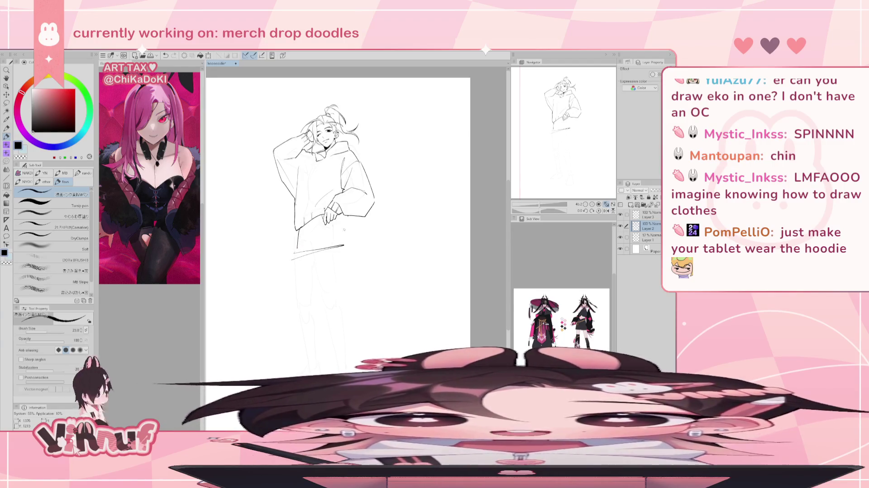
key(ctrl+z)
key(ctrl+z)
drag(578, 119, 579, 129)
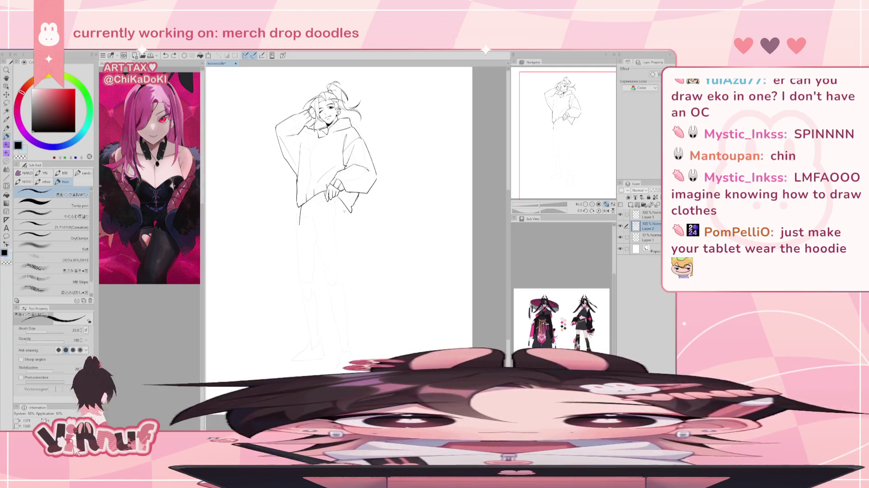
Retry the hoodie's lower-left edge and hem line, undoing the rough attempts
mouse_move(298, 205)
mouse_down()
mouse_move(300, 222)
mouse_move(351, 225)
mouse_move(324, 222)
mouse_up()
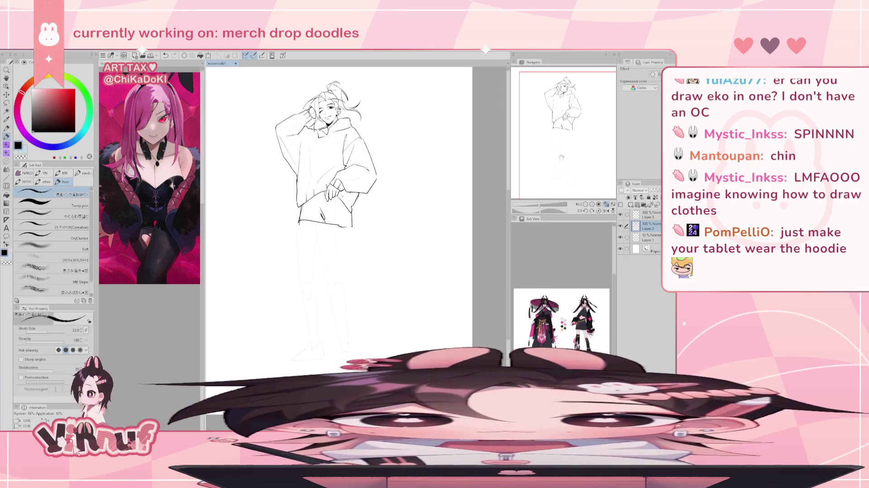
key(ctrl+z)
key(ctrl+z)
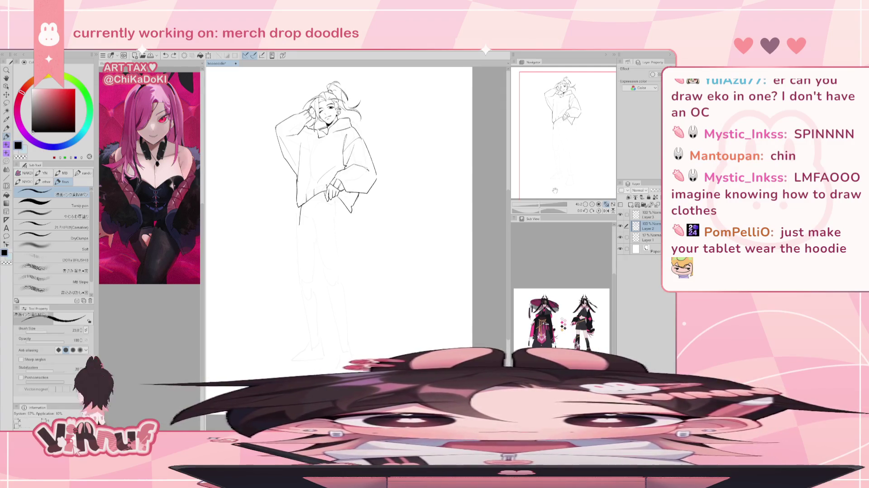
key(e)
key(ctrl+z)
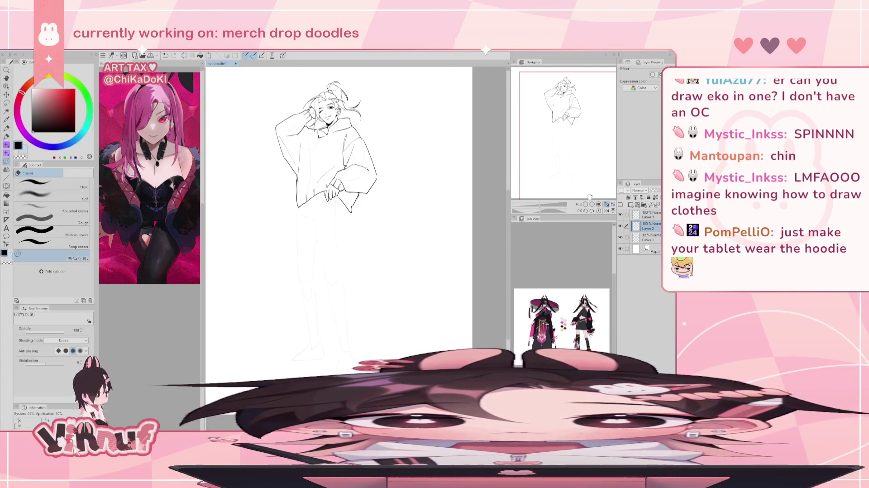
key(p)
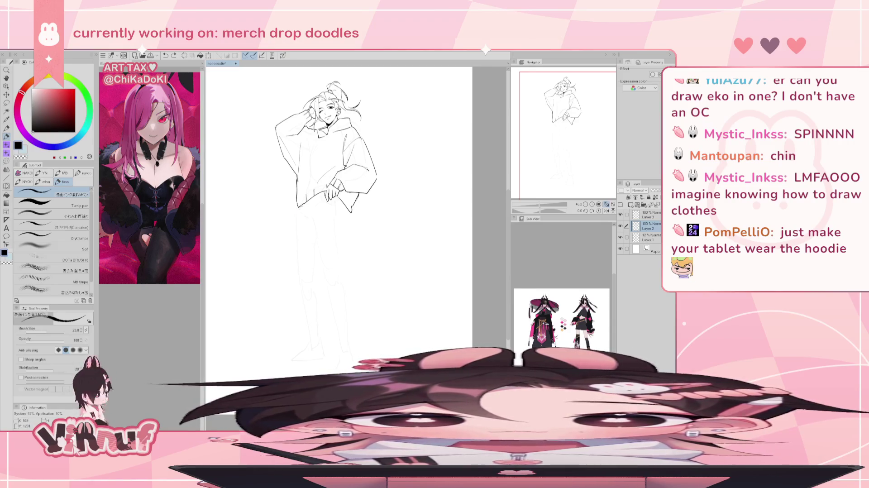
drag(299, 210, 337, 204)
key(ctrl+z)
key(ctrl+z)
key(ctrl+z)
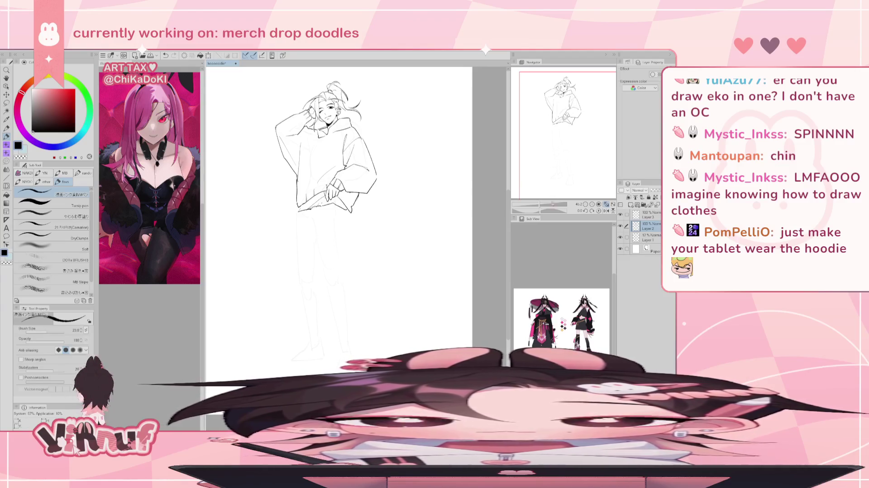
scroll(555, 162, up, 3)
drag(554, 162, 549, 145)
Erase the stray stroke at the hem's lower-left corner and try a short hem stroke
key(e)
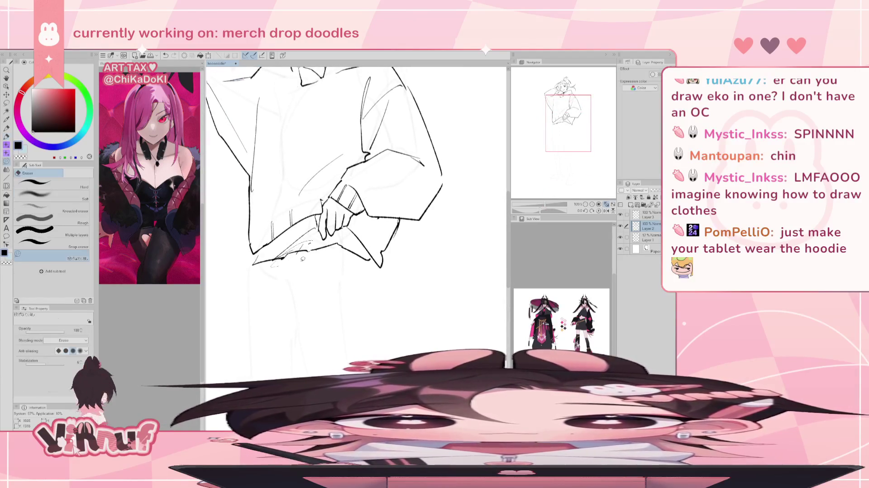
mouse_move(248, 267)
mouse_down()
mouse_move(260, 254)
mouse_move(272, 261)
mouse_up()
key(p)
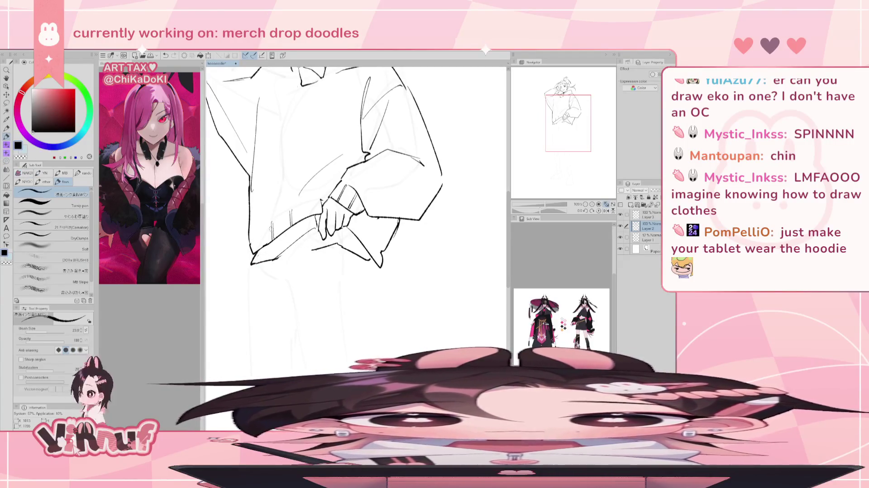
key(e)
key(p)
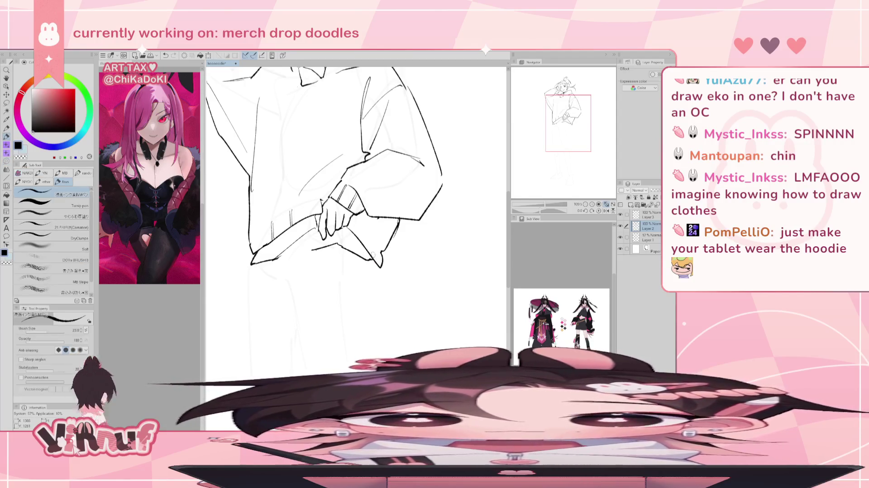
drag(319, 236, 310, 248)
key(ctrl+z)
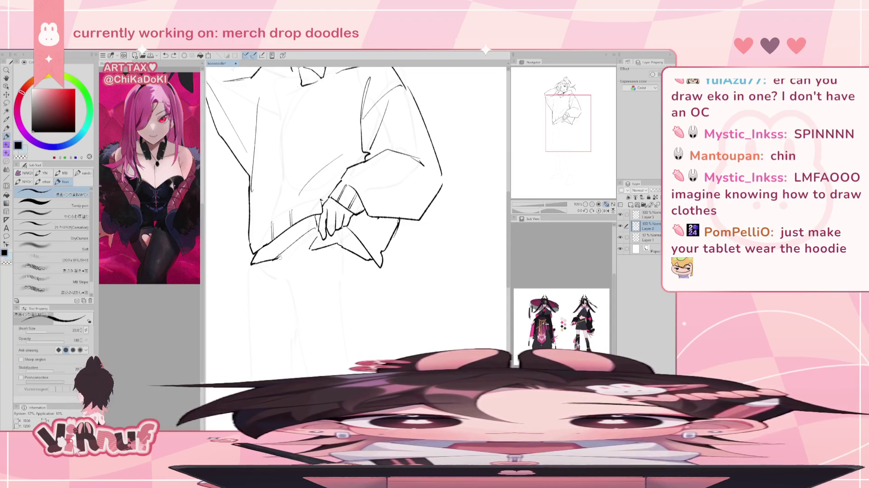
Redraw the hem line rising toward the hand, undoing stray fragments by the sleeve
key(e)
key(p)
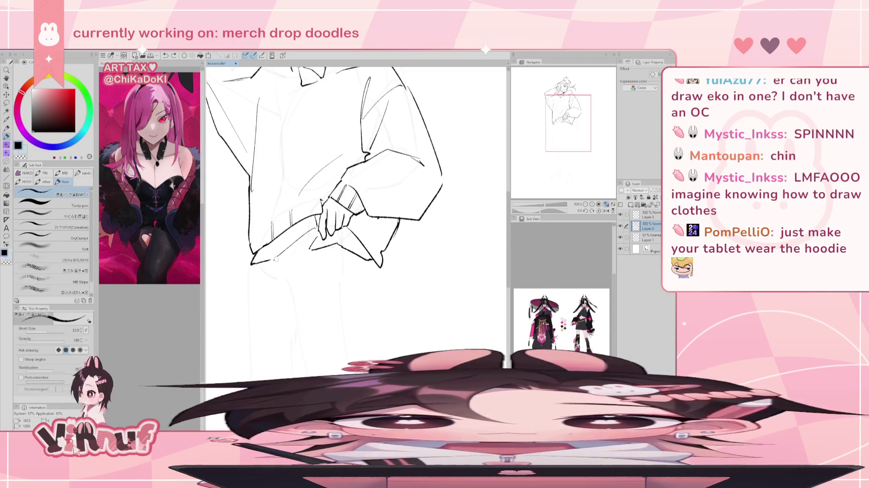
drag(283, 259, 311, 249)
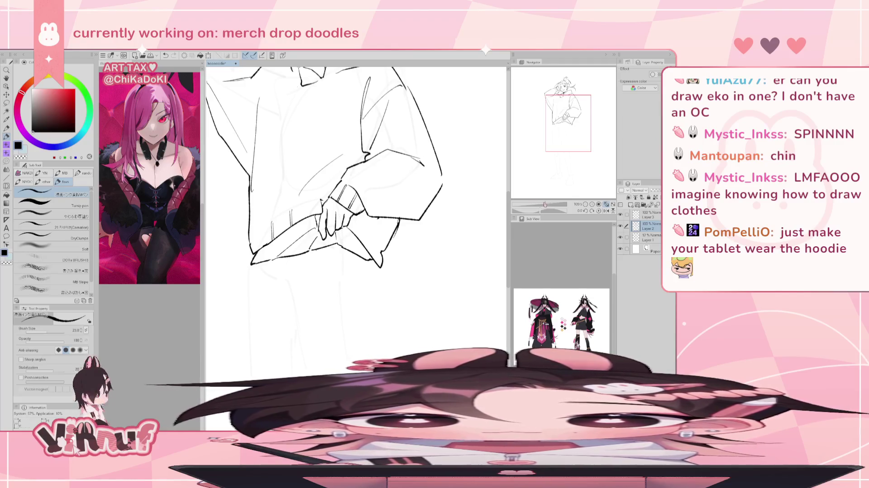
scroll(545, 205, down, 3)
scroll(526, 191, up, 3)
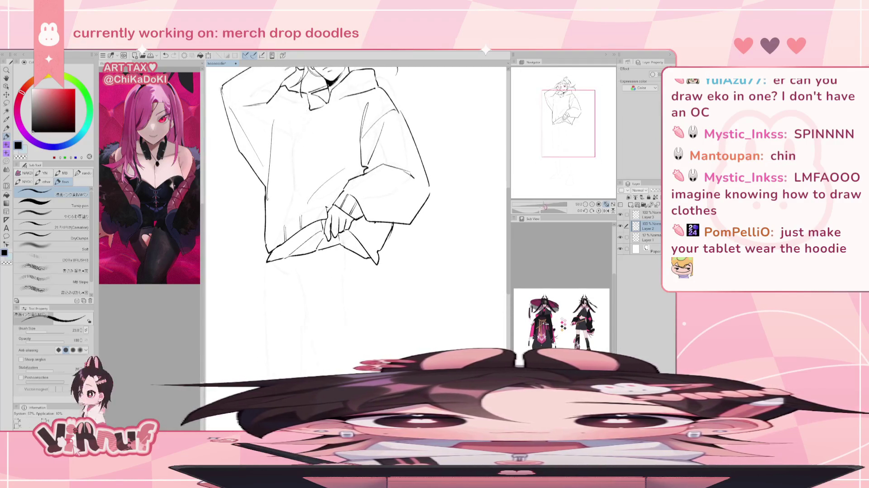
key(ctrl+z)
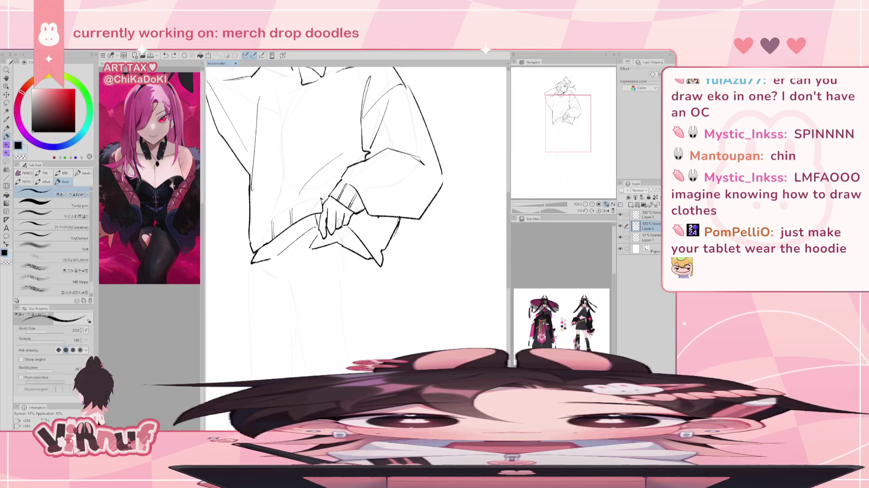
key(ctrl+z)
key(ctrl+z)
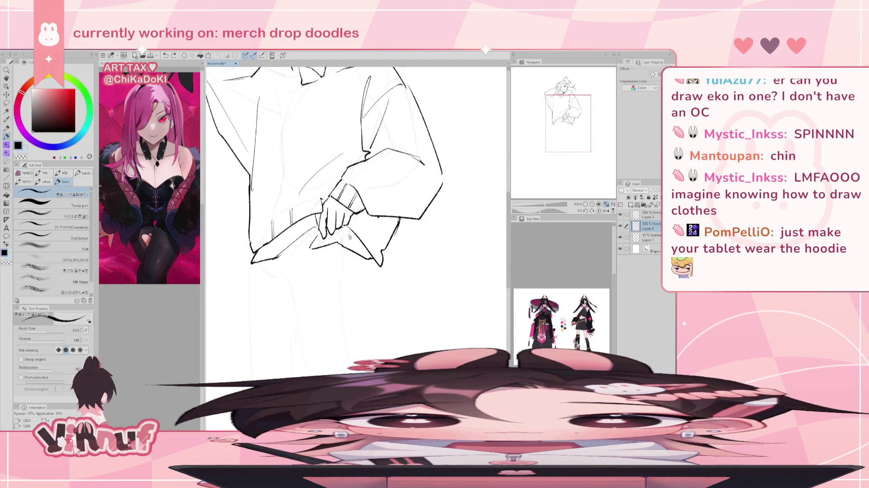
Erase the leftover line end by the hand and extend the lower sleeve edge along the hem
key(e)
mouse_move(316, 240)
mouse_down()
mouse_move(311, 249)
mouse_move(336, 248)
mouse_up()
key(p)
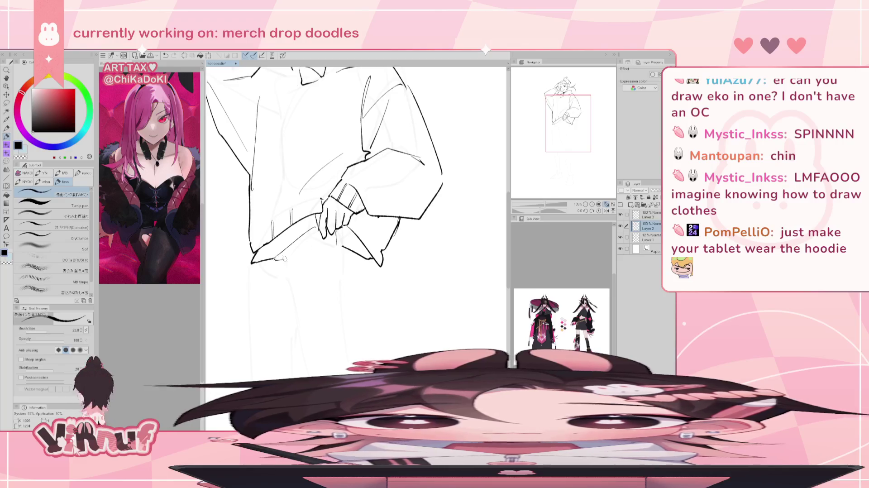
drag(274, 258, 337, 248)
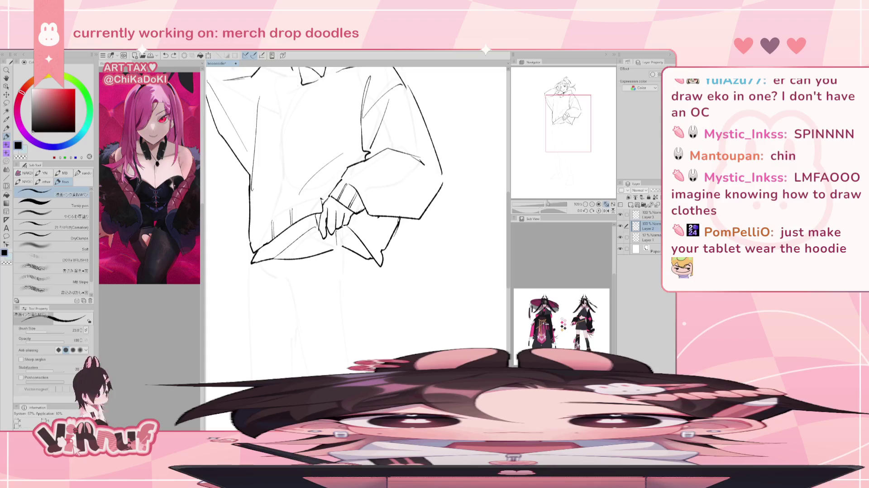
scroll(344, 204, down, 5)
scroll(344, 203, up, 3)
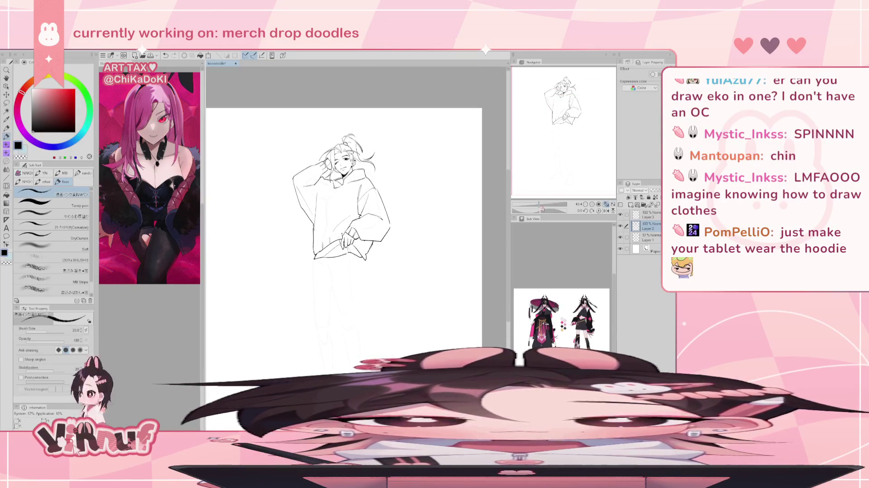
Try the left trouser leg's outer line down toward the foot, undoing the attempts
scroll(317, 181, up, 3)
mouse_move(277, 239)
mouse_down()
mouse_move(276, 318)
mouse_move(273, 312)
mouse_up()
key(ctrl+z)
key(ctrl+z)
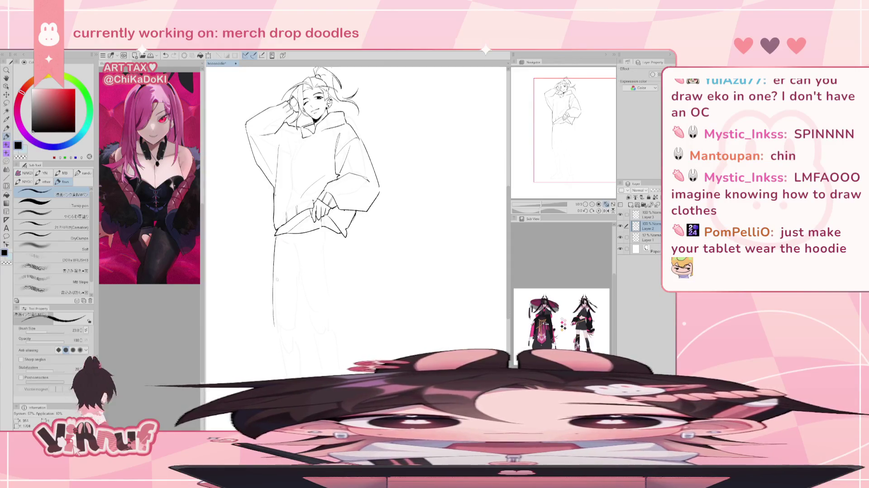
key(ctrl+z)
drag(278, 233, 277, 369)
key(ctrl+z)
key(ctrl+z)
Draw progressively longer right trouser-leg outer lines, undoing each to retry
key(ctrl+z)
drag(277, 319, 277, 370)
key(ctrl+z)
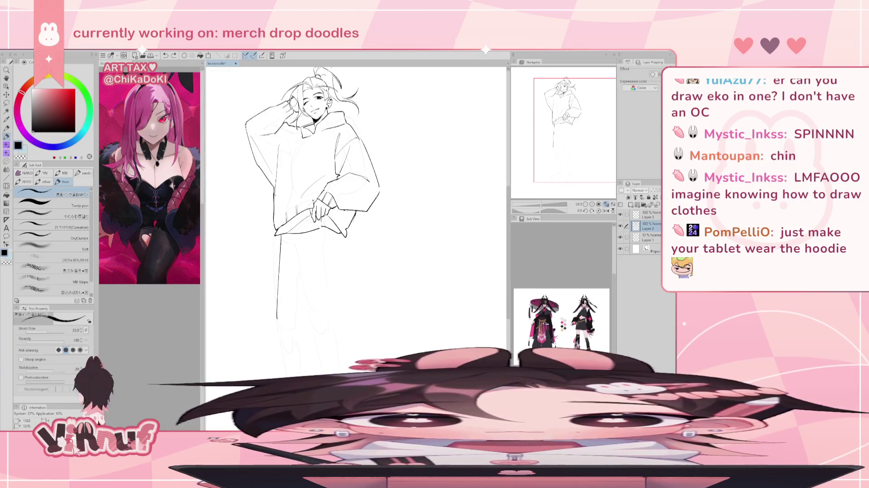
drag(340, 235, 350, 328)
key(ctrl+z)
drag(341, 235, 352, 314)
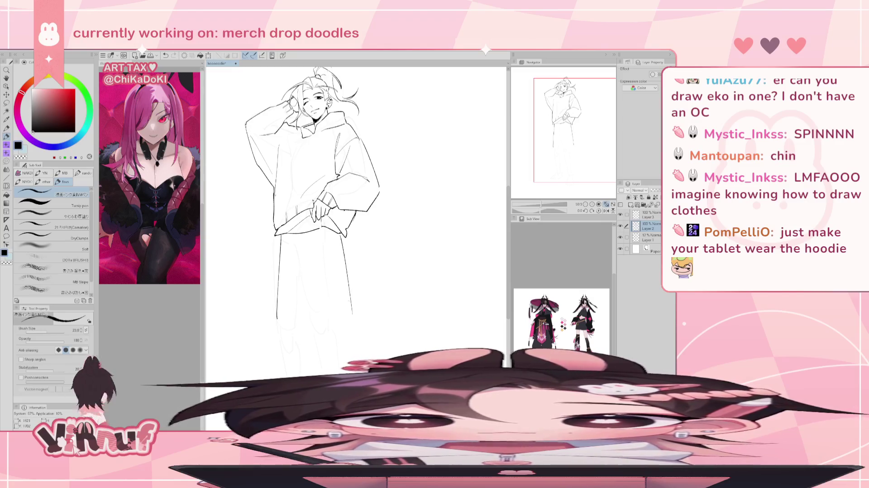
key(ctrl+z)
drag(340, 235, 359, 372)
key(ctrl+z)
drag(317, 226, 303, 186)
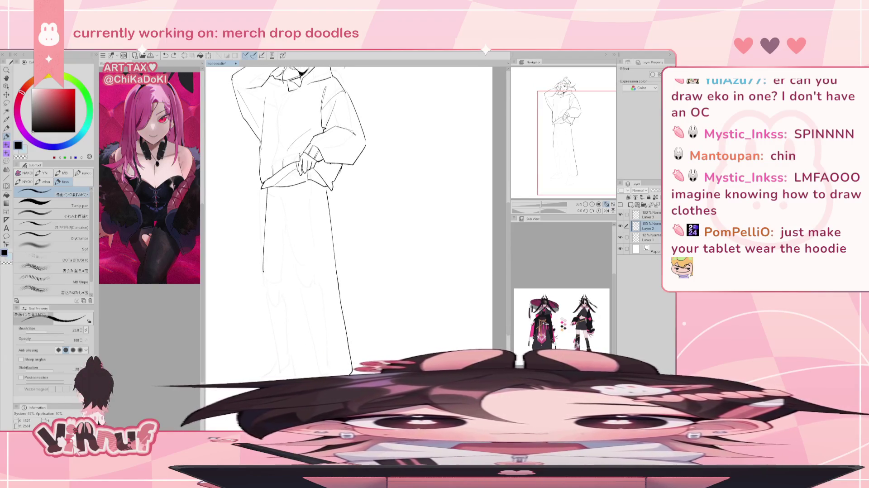
Try the inner trouser-leg line from the hem down the leg
drag(288, 203, 294, 251)
key(ctrl+z)
key(ctrl+z)
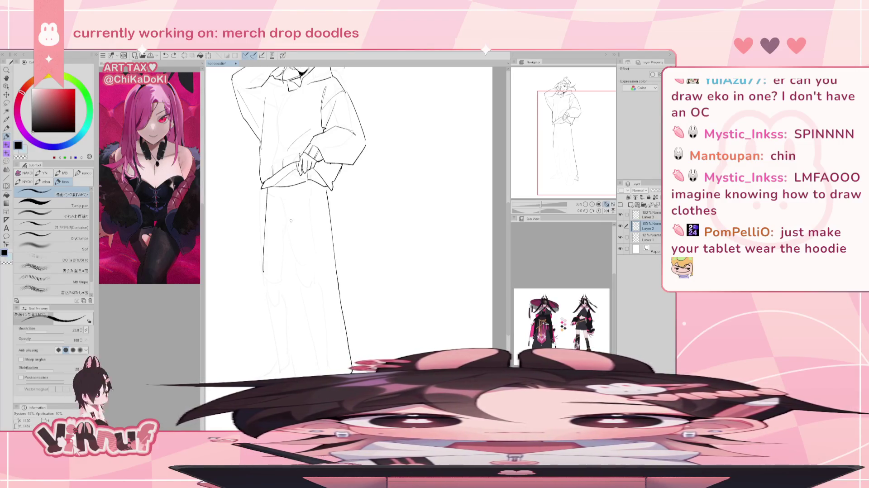
key(ctrl+z)
drag(292, 218, 301, 300)
key(ctrl+z)
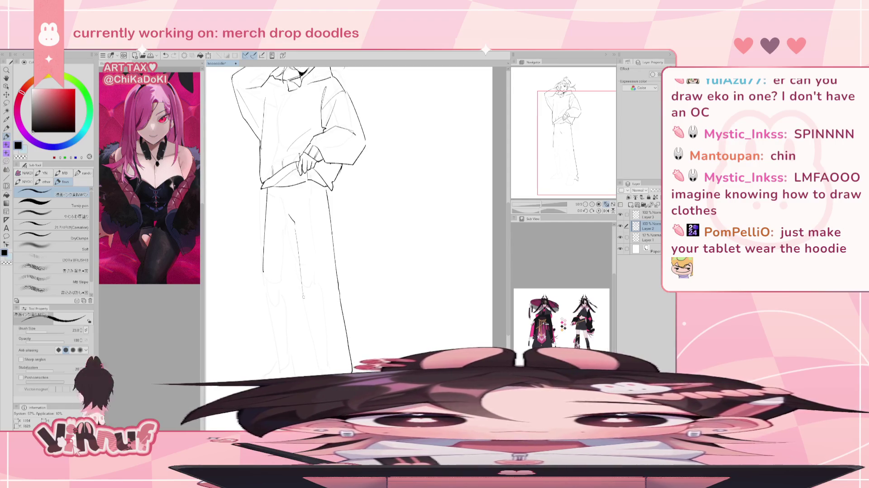
mouse_move(288, 209)
mouse_down()
mouse_move(297, 223)
mouse_move(302, 314)
mouse_up()
Redraw the inner trouser-leg line down to the foot and centre the legs
key(ctrl+z)
key(ctrl+z)
drag(297, 228, 304, 307)
key(ctrl+z)
drag(298, 245, 301, 370)
key(ctrl+z)
drag(303, 331, 300, 369)
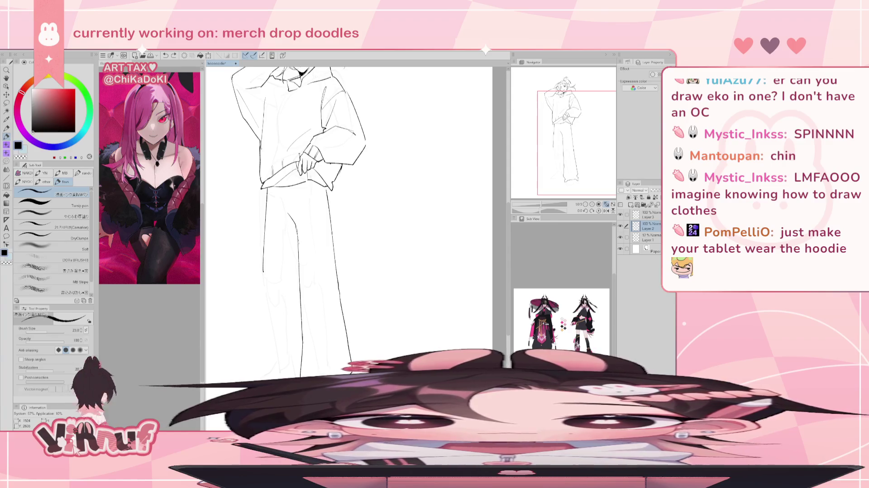
drag(588, 161, 585, 118)
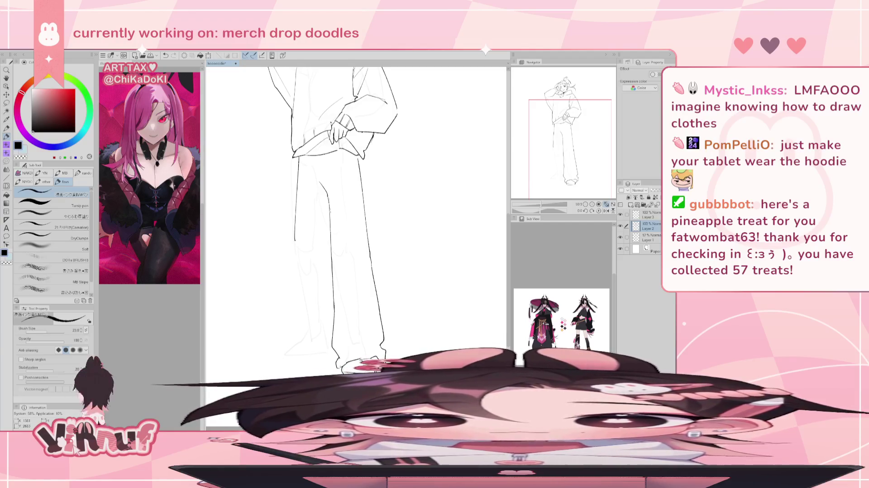
Ink the left trouser leg down to the foot and fit the whole figure in view
drag(294, 240, 295, 327)
key(ctrl+z)
key(ctrl+z)
key(ctrl+z)
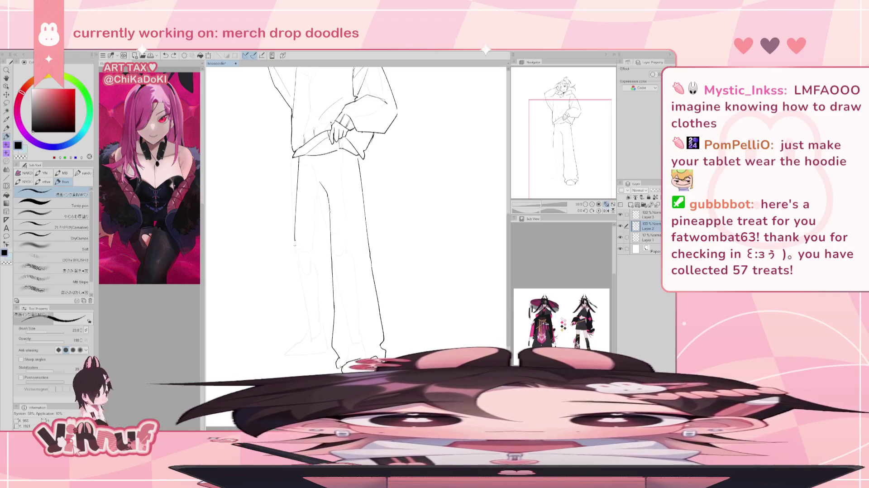
key(ctrl+z)
mouse_move(294, 235)
mouse_down()
mouse_move(290, 322)
mouse_move(304, 344)
mouse_move(333, 350)
mouse_move(289, 353)
mouse_move(322, 352)
mouse_up()
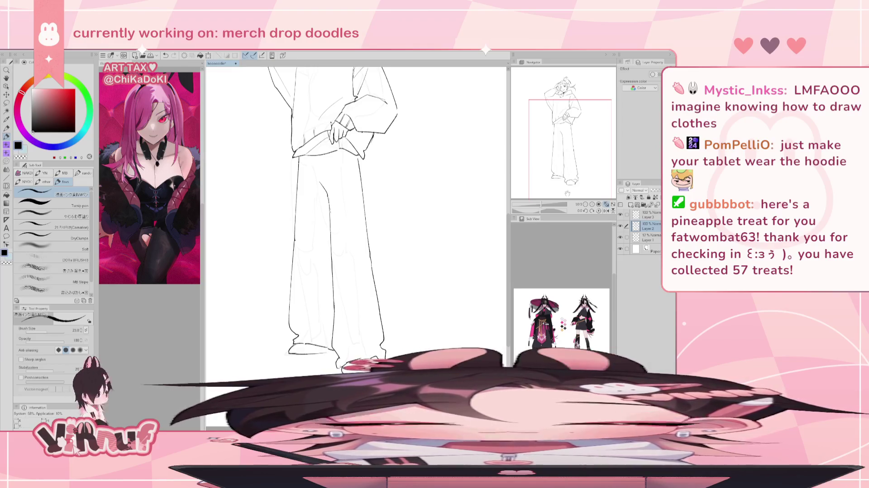
click(607, 204)
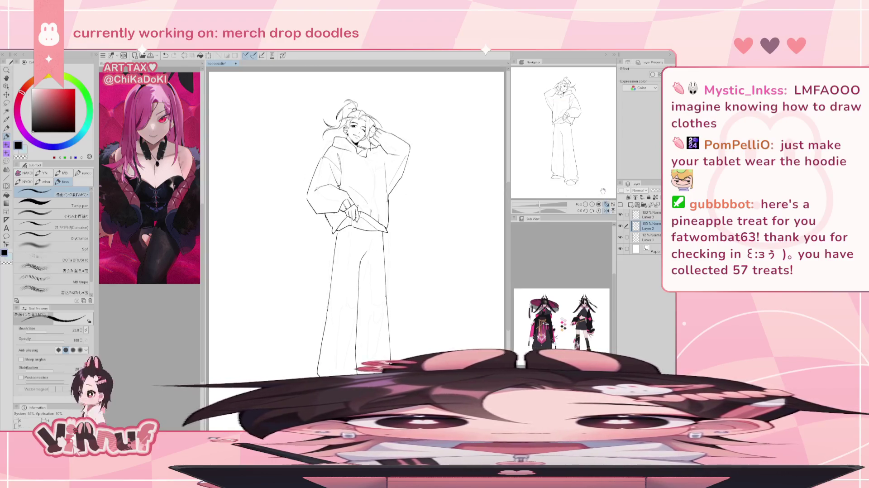
Rotate the view sideways, redraw the pants-top vertical line longer, and reset rotation upright
key(h)
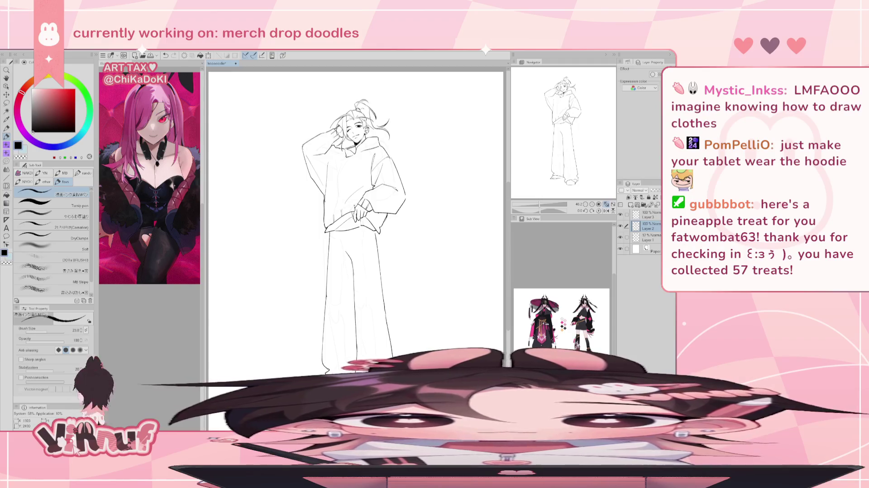
drag(355, 226, 229, 217)
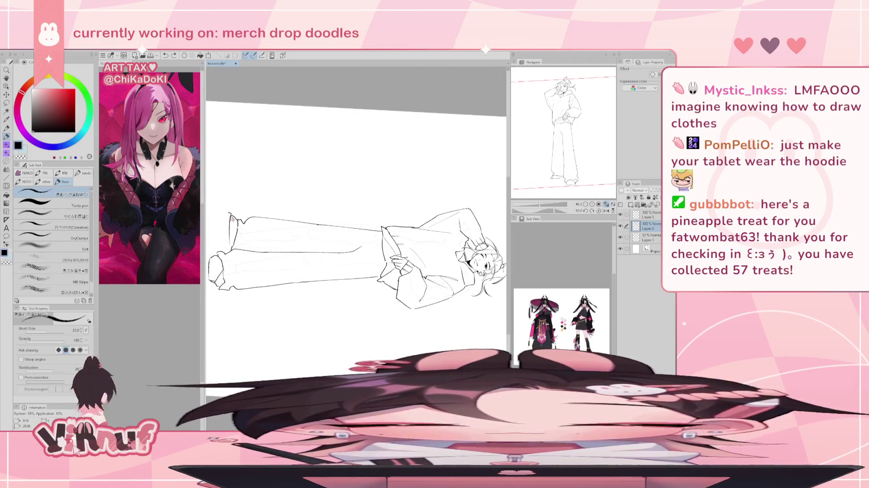
key(e)
key(p)
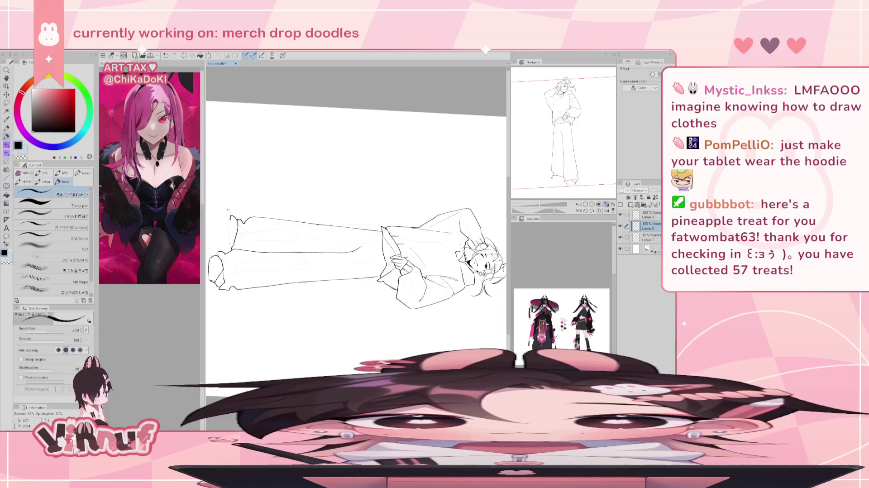
drag(227, 212, 228, 250)
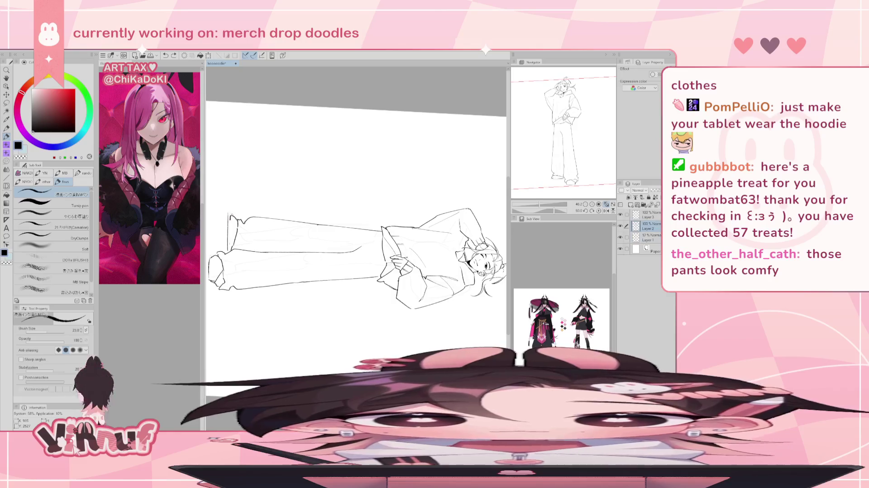
drag(232, 214, 231, 249)
key(ctrl+z)
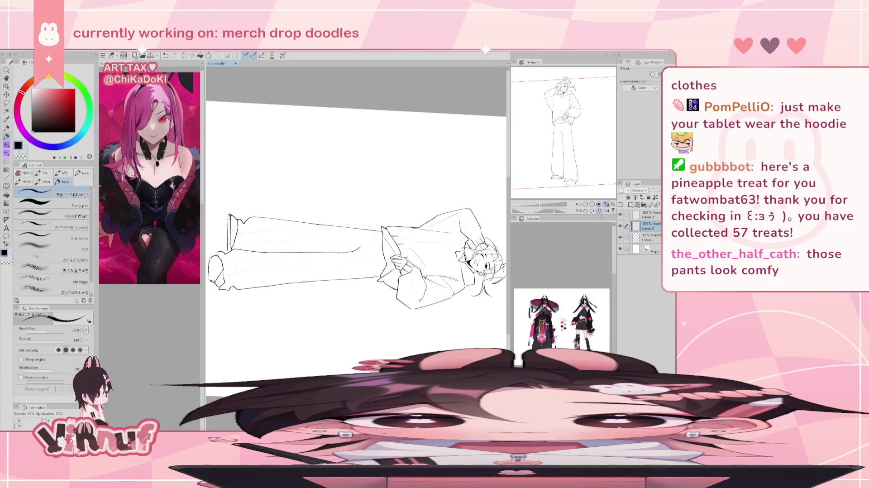
click(599, 210)
Mirror the canvas and ink the trouser-leg line down the leg, undoing the first attempt
key(e)
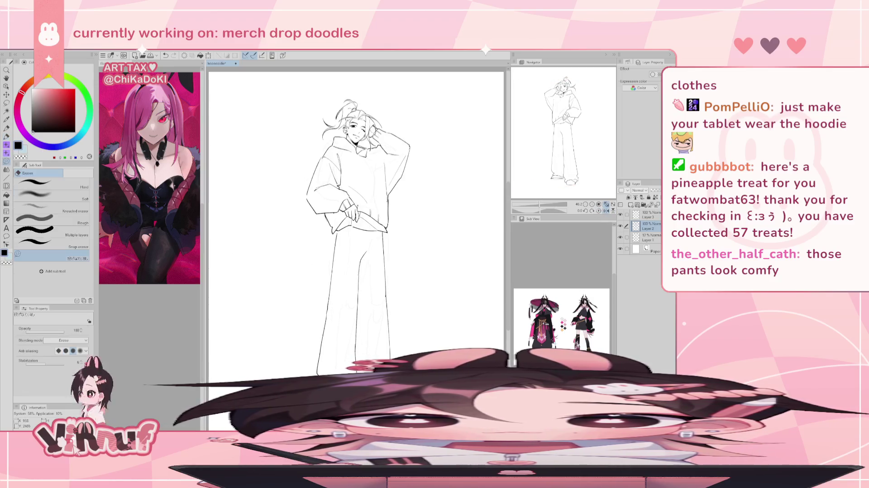
key(h)
key(p)
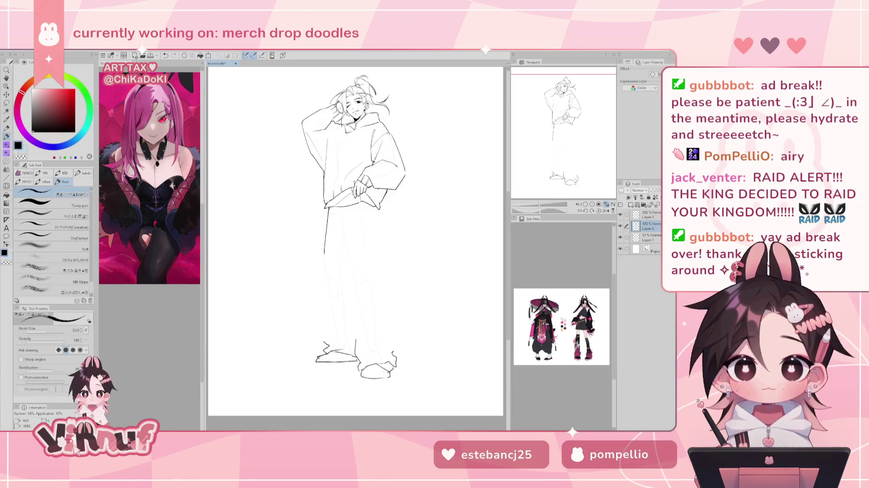
key(ctrl+z)
drag(330, 212, 331, 326)
key(ctrl+z)
Retry the lower trouser-leg line with shorter strokes
key(ctrl+z)
drag(326, 263, 334, 333)
key(ctrl+z)
key(ctrl+z)
key(ctrl+z)
drag(326, 272, 331, 327)
key(ctrl+z)
drag(326, 260, 329, 345)
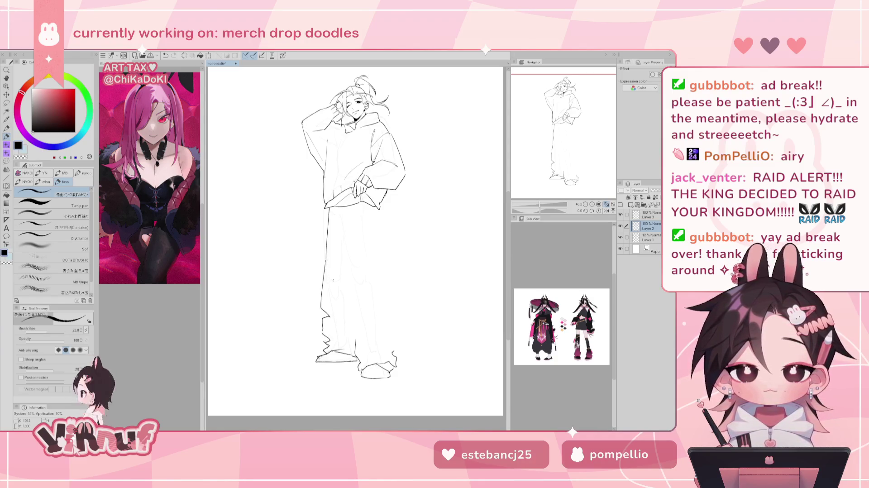
Flip the view to check proportions and undo the last leg and diagonal strokes
key(h)
key(ctrl+z)
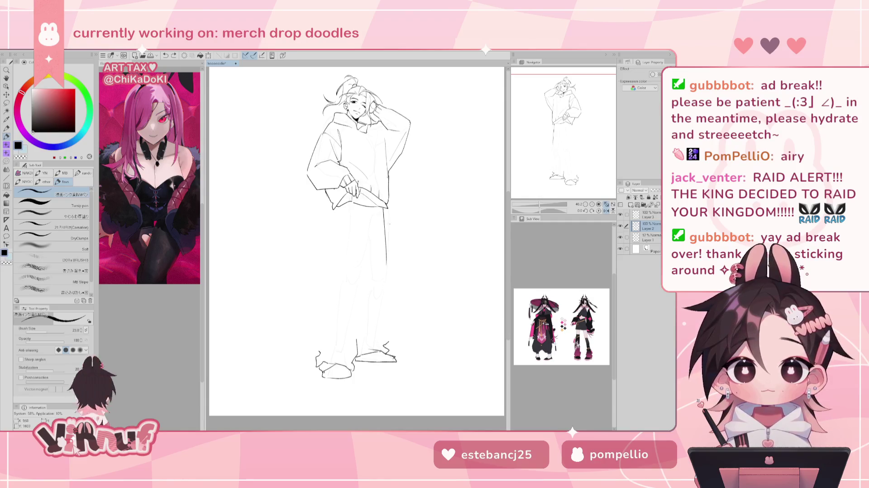
key(h)
mouse_move(327, 339)
mouse_down()
mouse_move(343, 324)
mouse_move(351, 338)
mouse_up()
key(ctrl+z)
key(ctrl+z)
key(ctrl+z)
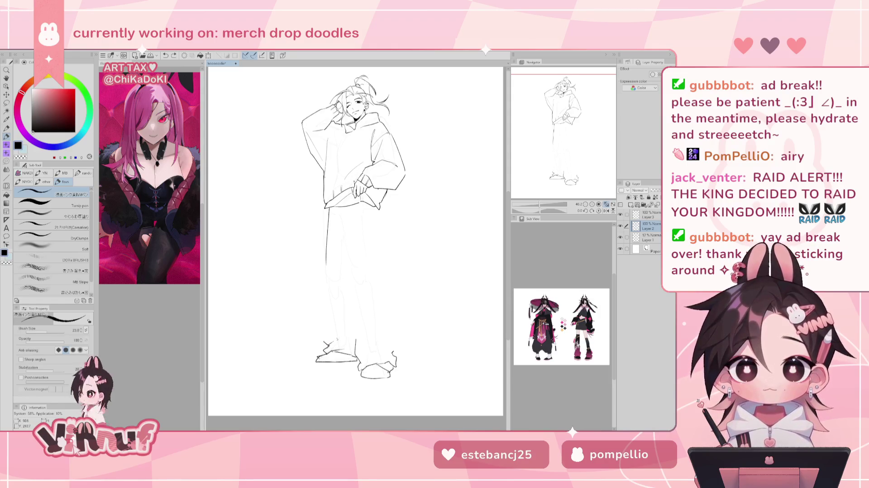
key(ctrl+z)
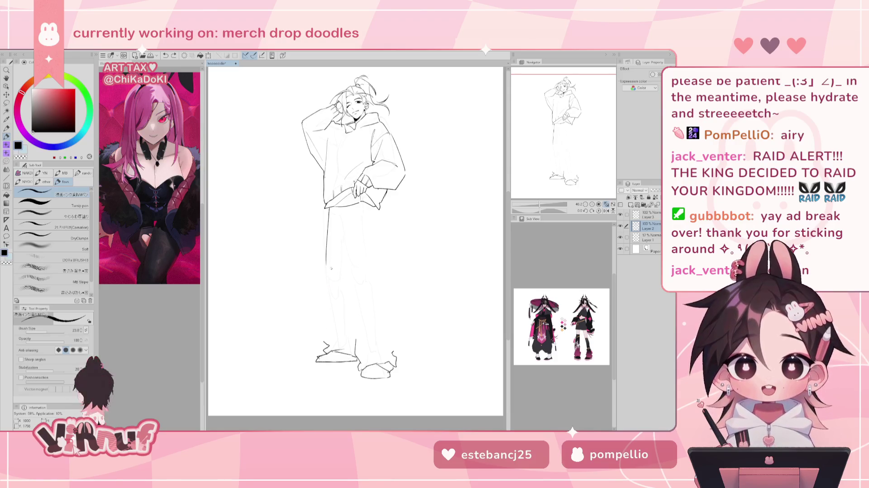
Try the left trouser-leg line four times, undoing each attempt
key(ctrl+z)
drag(326, 259, 327, 325)
key(ctrl+z)
key(ctrl+z)
mouse_move(326, 256)
mouse_down()
mouse_move(326, 325)
mouse_move(327, 297)
mouse_up()
key(ctrl+z)
drag(326, 257, 327, 322)
key(ctrl+z)
drag(326, 259, 328, 322)
key(ctrl+z)
key(ctrl+z)
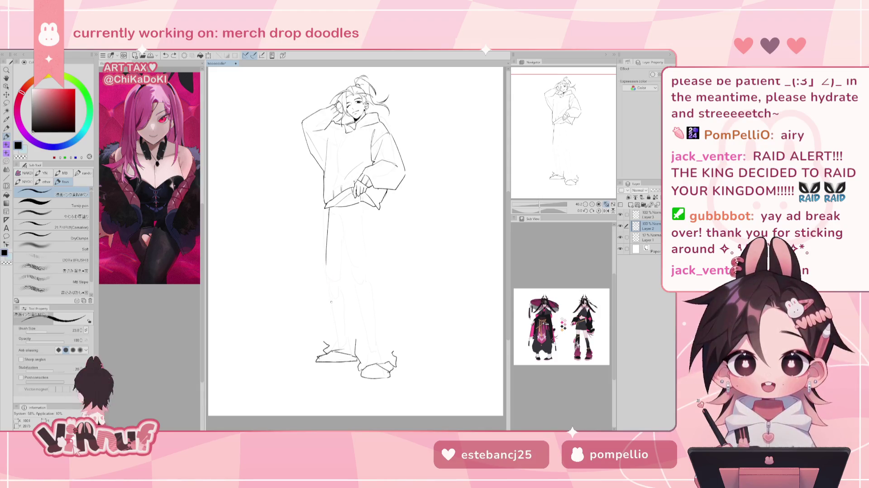
Ink a short vertical line on the upper right trouser leg below the waist
key(e)
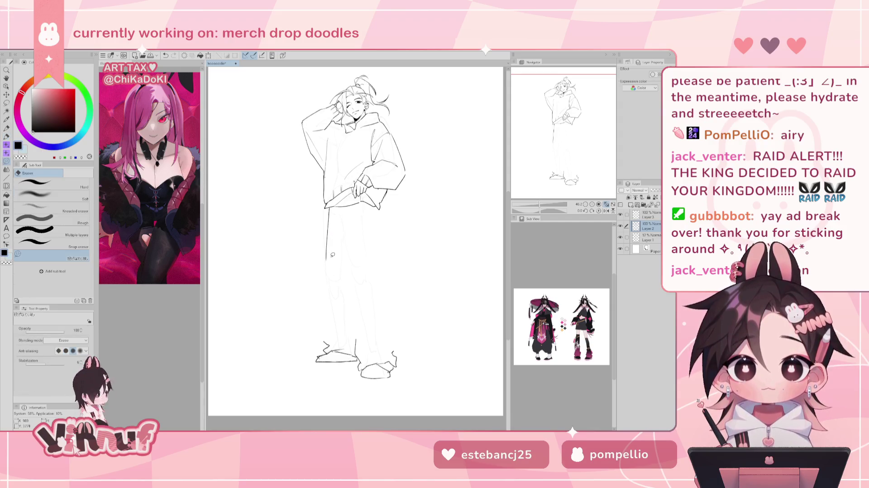
key(p)
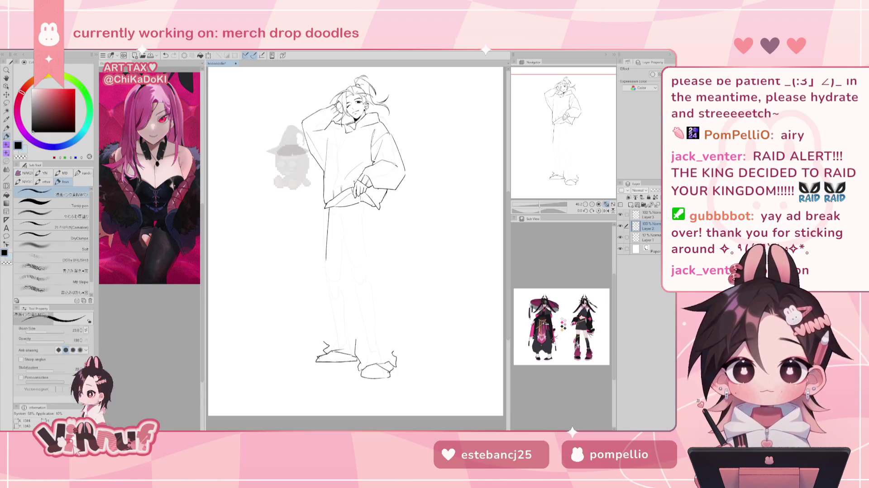
drag(371, 207, 371, 223)
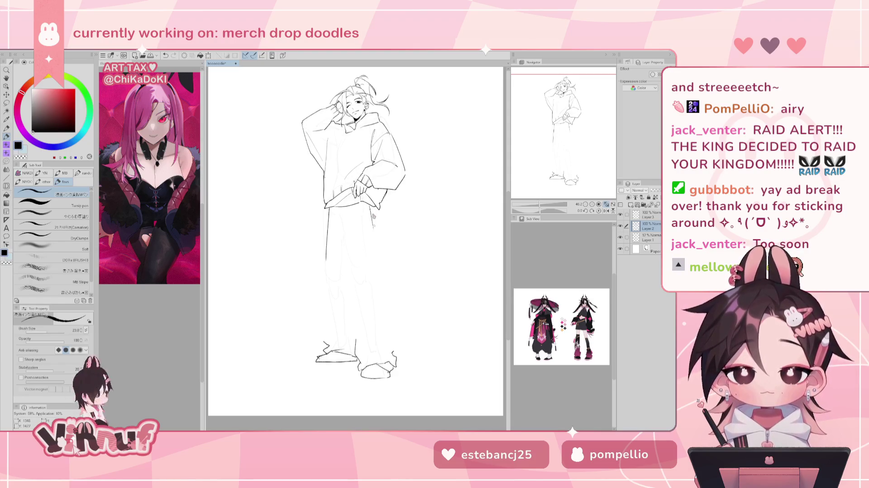
drag(374, 217, 376, 249)
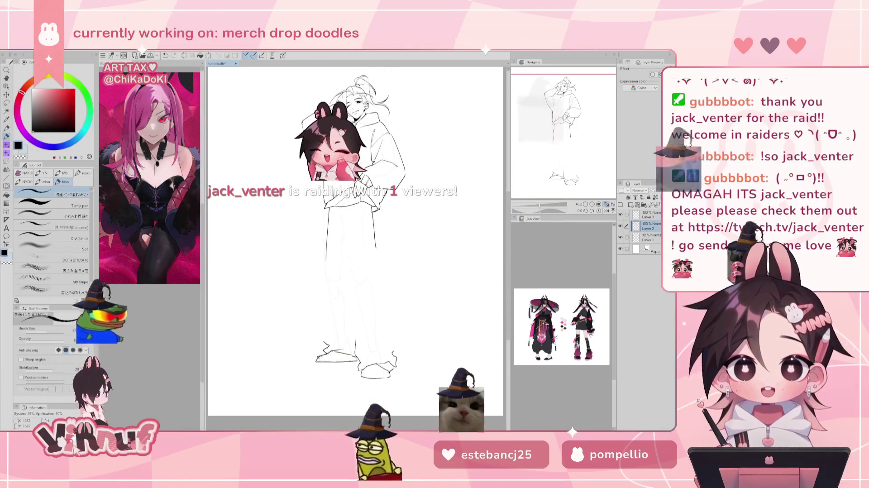
Mirror the view and try two more left pant-leg lines, undoing both
key(h)
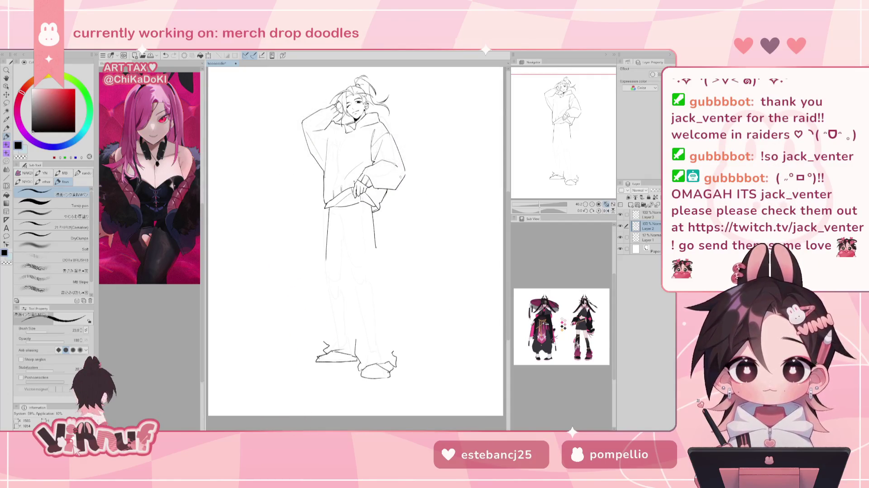
key(ctrl+z)
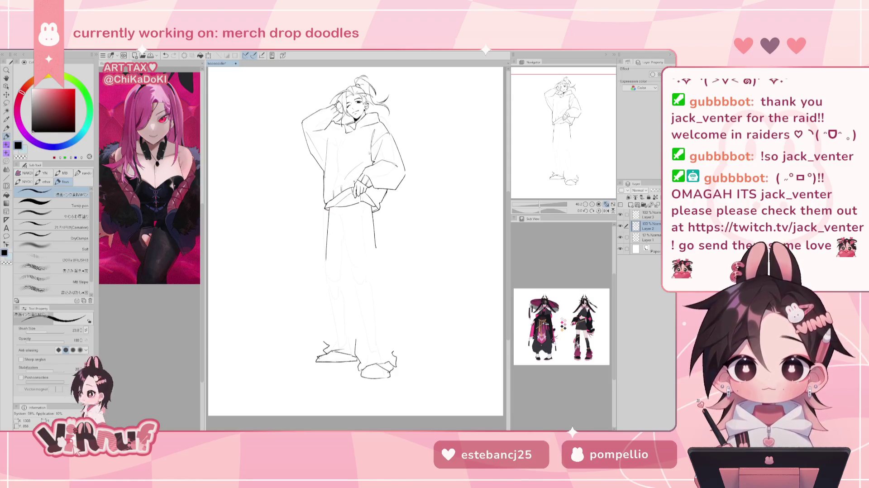
key(ctrl+z)
drag(326, 260, 325, 311)
key(ctrl+z)
mouse_move(327, 257)
mouse_down()
mouse_move(330, 320)
mouse_move(321, 336)
mouse_up()
key(ctrl+z)
key(ctrl+z)
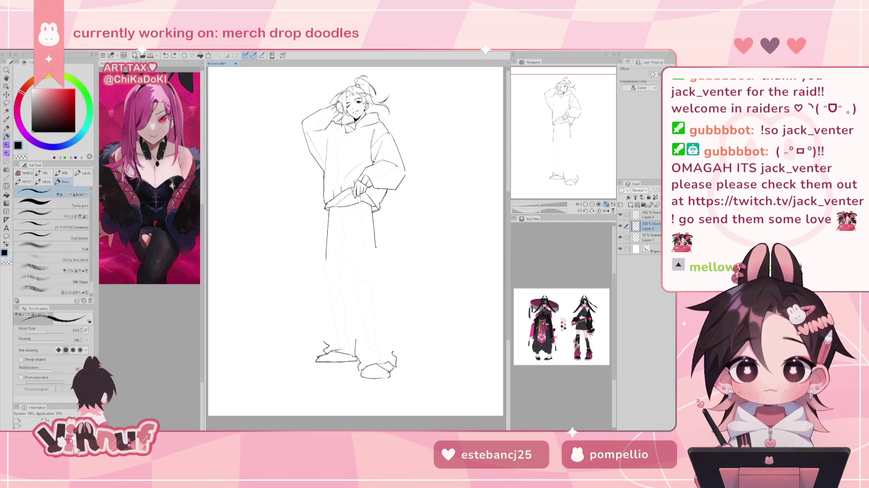
drag(326, 269, 323, 267)
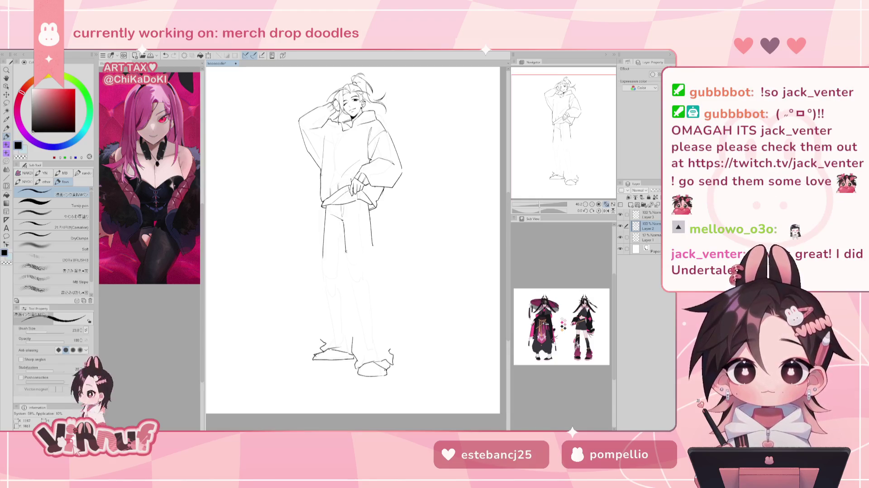
Ink the left leg's inner line and the right leg's outer line, redrawing after undos
drag(346, 249, 350, 350)
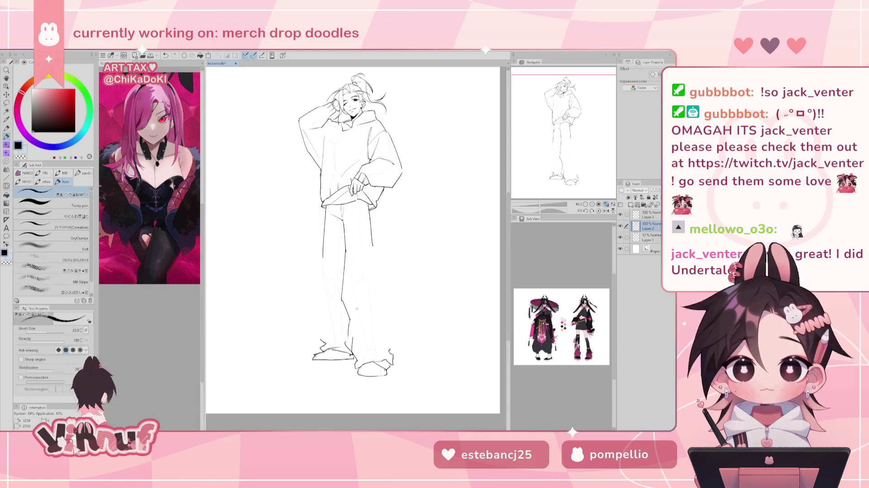
key(ctrl+z)
key(ctrl+z)
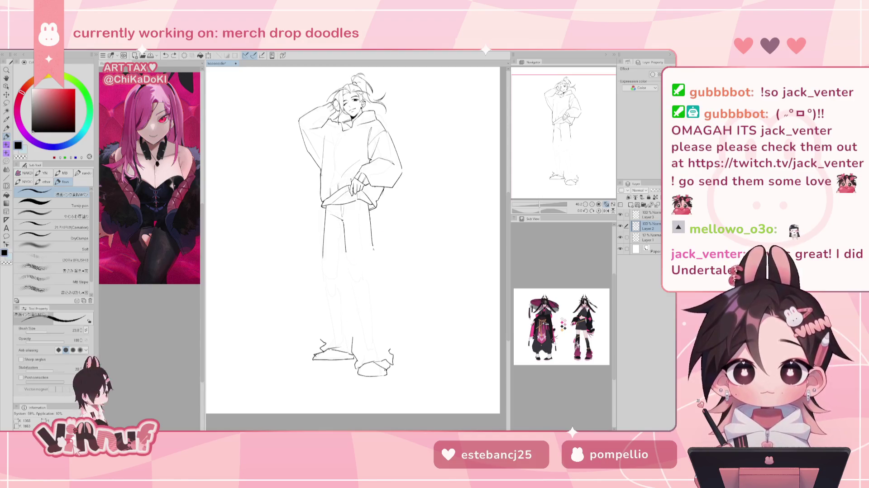
drag(373, 247, 392, 341)
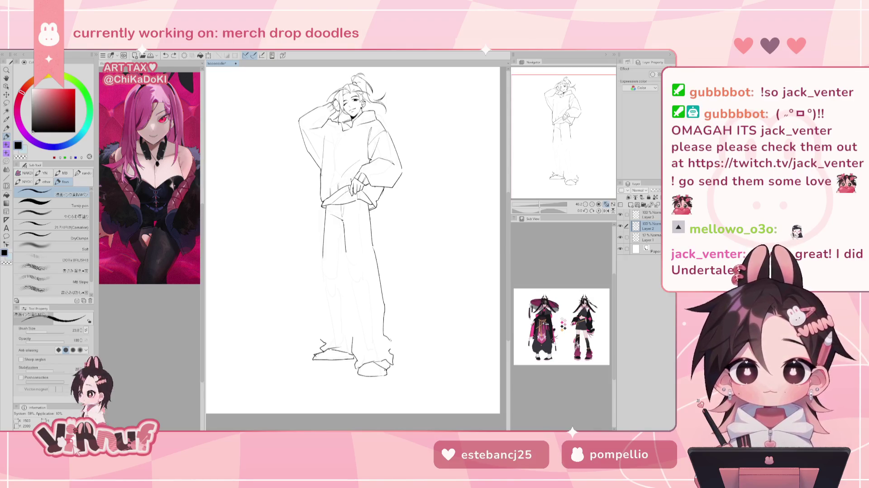
key(ctrl+z)
Redraw the left leg's inner line so it reaches lower toward the cuff
key(ctrl+z)
drag(374, 246, 391, 344)
drag(347, 248, 351, 326)
key(ctrl+z)
key(ctrl+z)
Ink the lower left-leg stroke and short lines at the right trouser hem
key(ctrl+z)
drag(349, 250, 352, 341)
key(ctrl+z)
key(ctrl+z)
key(ctrl+z)
mouse_move(349, 258)
mouse_down()
mouse_move(353, 344)
mouse_move(367, 344)
mouse_up()
scroll(353, 240, down, 3)
scroll(353, 240, up, 3)
drag(354, 302, 357, 333)
key(ctrl+z)
key(ctrl+z)
mouse_move(354, 299)
mouse_down()
mouse_move(362, 348)
mouse_move(387, 349)
mouse_move(379, 345)
mouse_move(383, 357)
mouse_move(381, 339)
mouse_move(375, 349)
mouse_up()
key(ctrl+z)
key(ctrl+z)
key(ctrl+z)
key(ctrl+z)
key(ctrl+z)
mouse_move(371, 345)
mouse_down()
mouse_move(388, 348)
mouse_move(380, 349)
mouse_up()
key(ctrl+z)
key(ctrl+z)
key(ctrl+z)
key(ctrl+z)
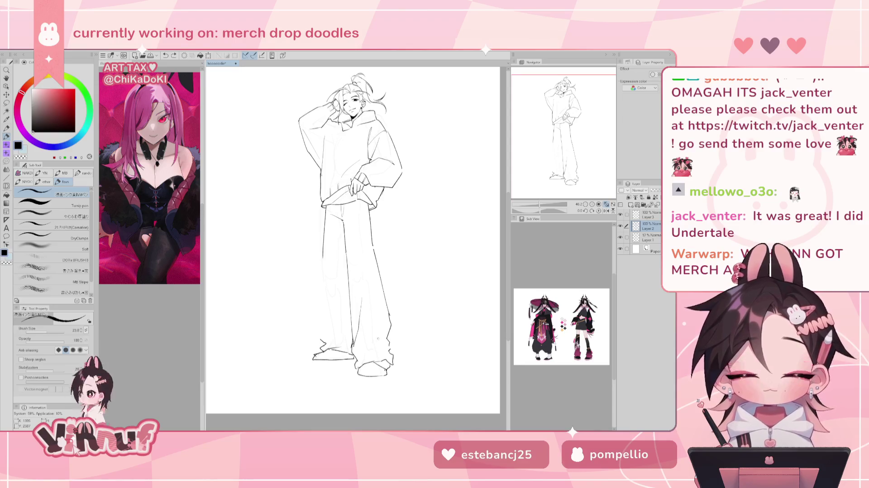
Try short hem strokes at the trouser cuff, undoing both attempts
mouse_move(366, 344)
mouse_down()
mouse_move(387, 338)
mouse_move(383, 329)
mouse_up()
key(ctrl+z)
key(ctrl+z)
mouse_move(360, 356)
mouse_down()
mouse_move(377, 336)
mouse_move(366, 348)
mouse_up()
key(ctrl+z)
key(ctrl+z)
key(ctrl+z)
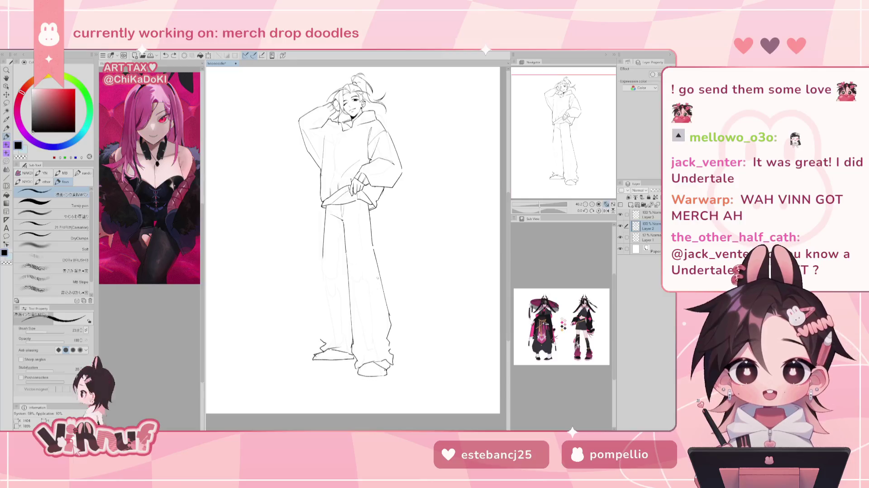
Draw the left trouser leg's outer edge line down to the cuff, retrying until it sits right
drag(323, 247, 319, 314)
key(ctrl+z)
drag(324, 274, 320, 333)
key(ctrl+z)
key(ctrl+z)
drag(323, 262, 320, 339)
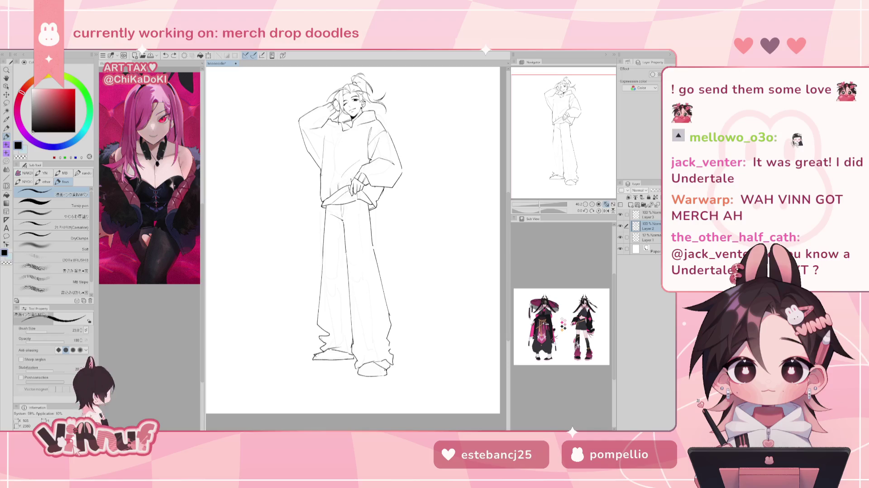
key(ctrl+z)
drag(324, 254, 320, 330)
key(ctrl+z)
drag(321, 277, 318, 320)
key(ctrl+z)
drag(322, 256, 319, 334)
key(ctrl+z)
drag(322, 283, 325, 345)
Clean up the cuff with the Eraser and retry the lower left pant-leg stroke
key(e)
key(p)
key(ctrl+z)
key(e)
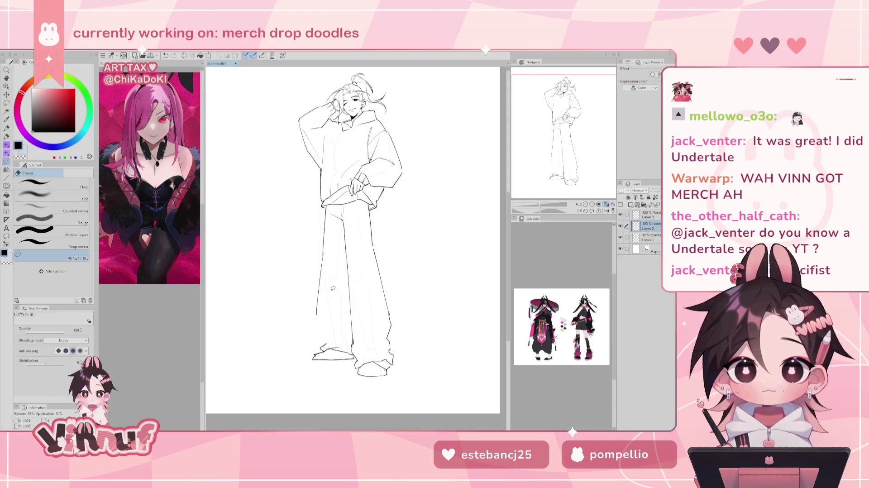
key(p)
mouse_move(318, 323)
mouse_down()
mouse_move(320, 340)
mouse_move(317, 327)
mouse_up()
key(ctrl+z)
Try short strokes on the lower left pant leg, then erase the stray mark beside it
mouse_move(323, 325)
mouse_down()
mouse_move(312, 337)
mouse_move(323, 349)
mouse_up()
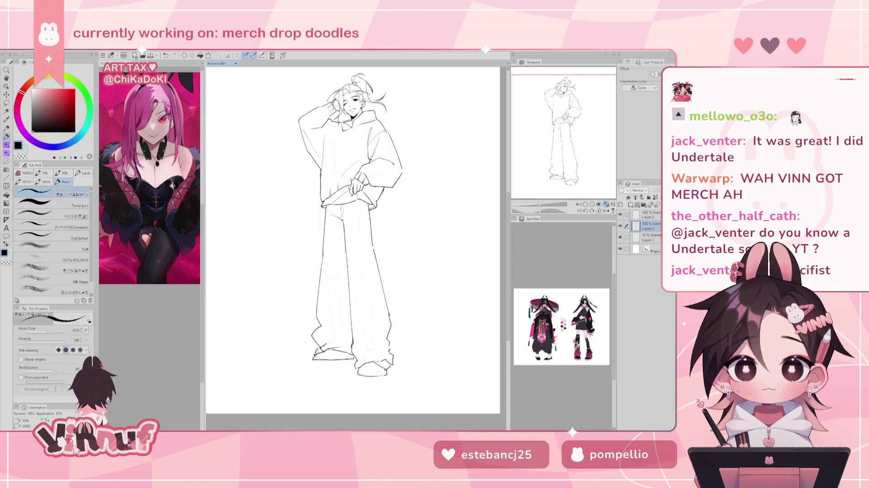
key(ctrl+z)
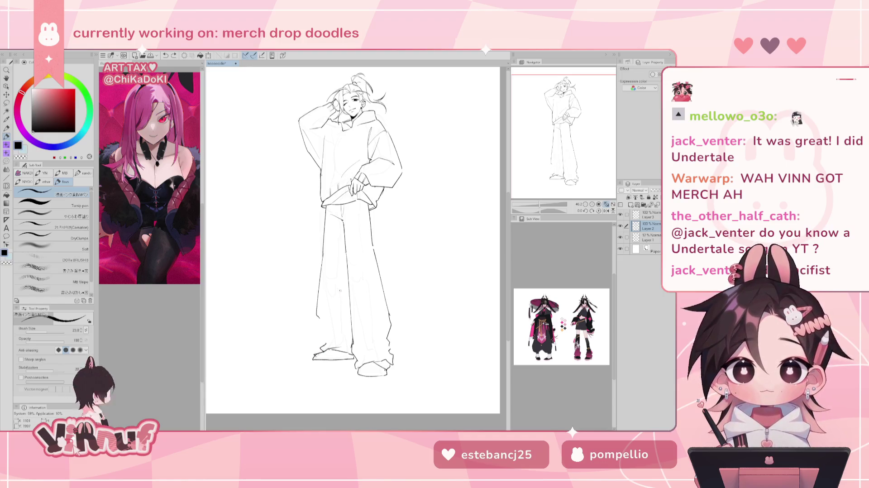
drag(327, 319, 320, 331)
key(ctrl+z)
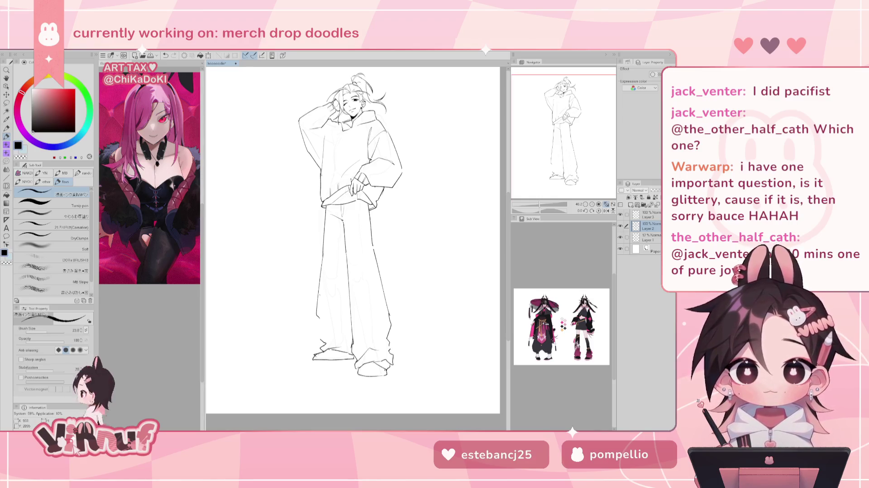
key(e)
drag(317, 319, 324, 306)
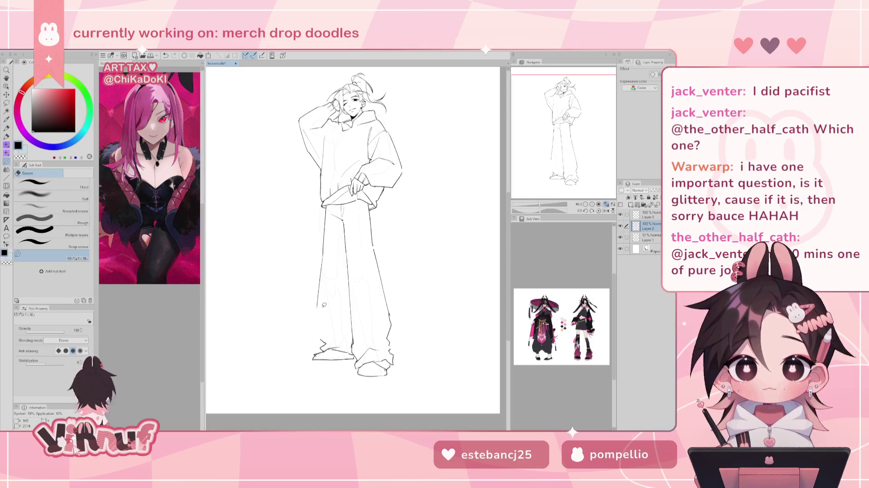
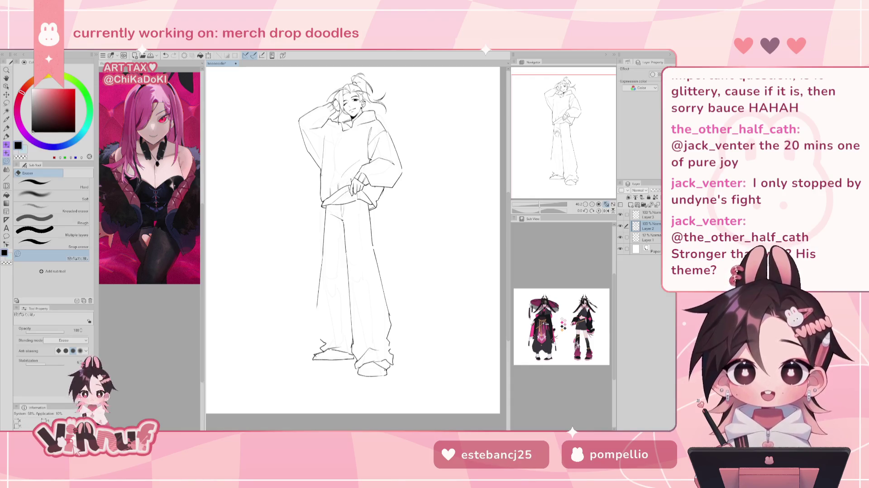
Redraw the full left trouser-leg outline, undoing two unsatisfactory single-stroke attempts
scroll(329, 242, down, 2)
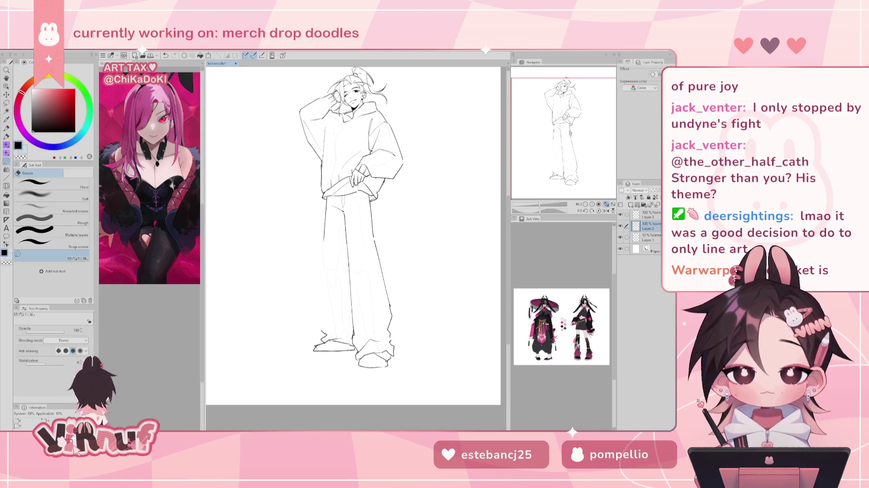
key(p)
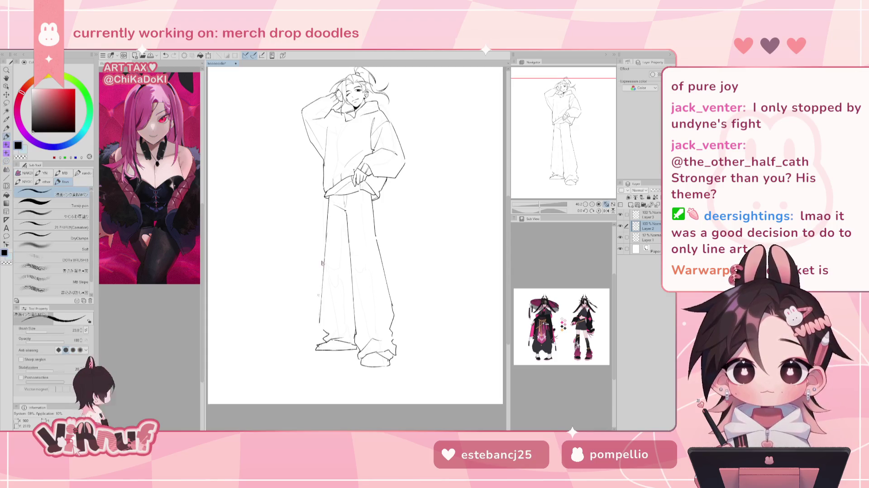
drag(326, 239, 320, 320)
key(ctrl+z)
drag(326, 238, 319, 326)
key(ctrl+z)
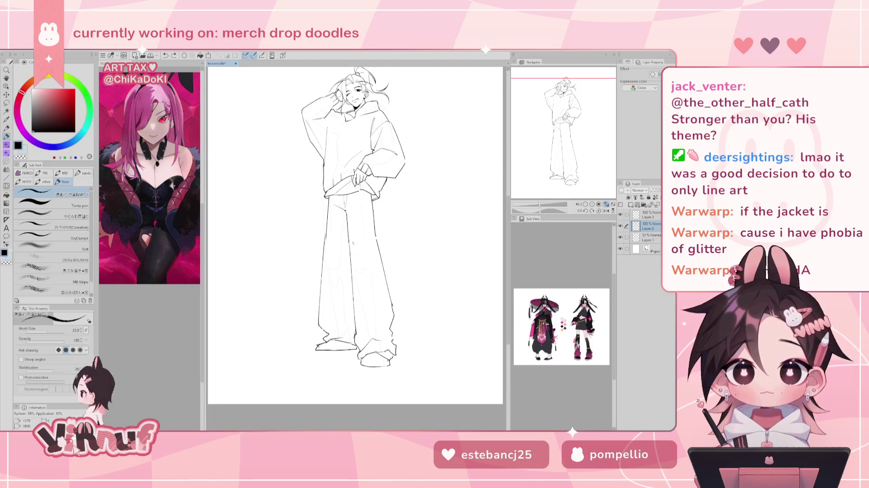
Ink a short line along the upper left trouser edge after several undone tries
key(e)
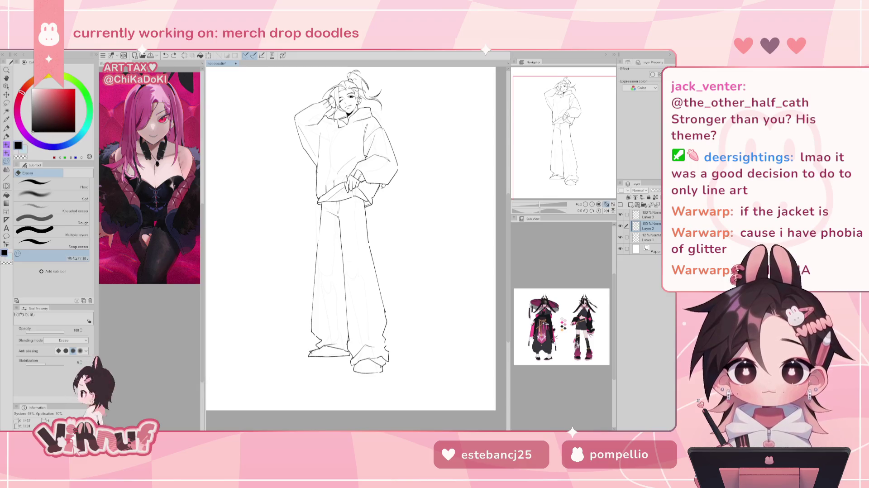
key(p)
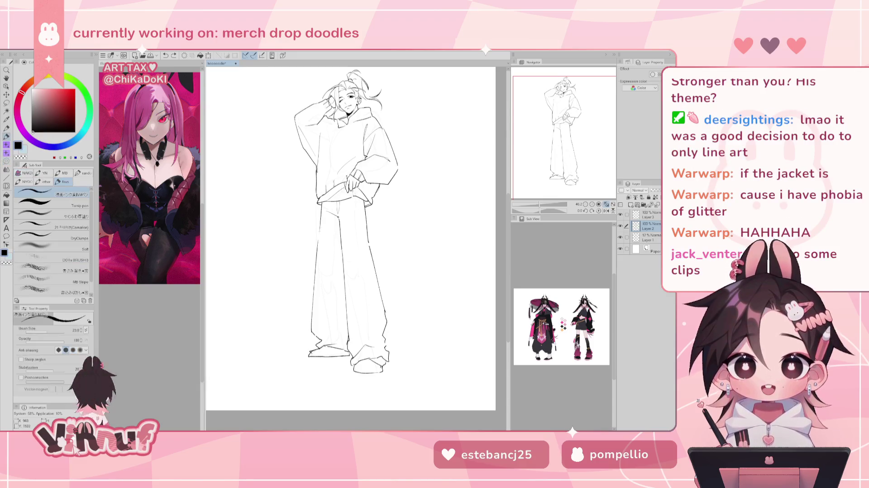
drag(321, 213, 317, 258)
key(ctrl+z)
key(ctrl+z)
mouse_move(321, 215)
mouse_down()
mouse_move(318, 255)
mouse_move(317, 246)
mouse_up()
drag(322, 216, 317, 247)
key(ctrl+z)
key(ctrl+z)
key(ctrl+z)
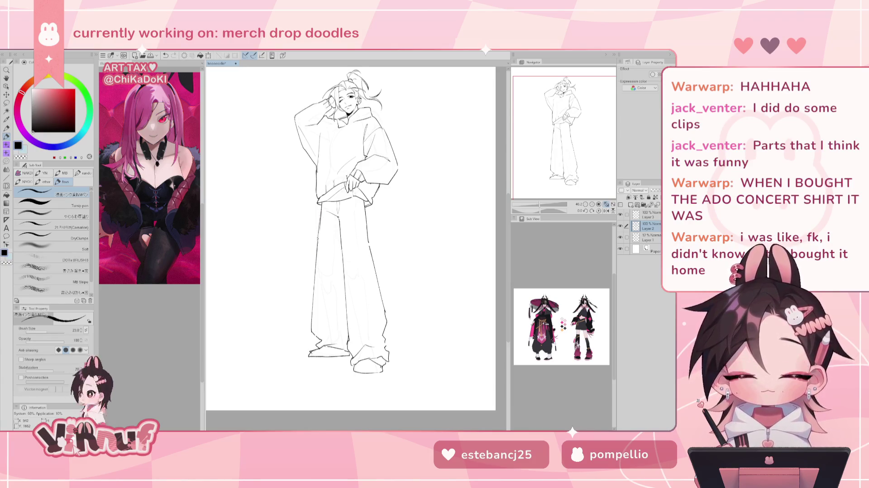
drag(321, 214, 318, 241)
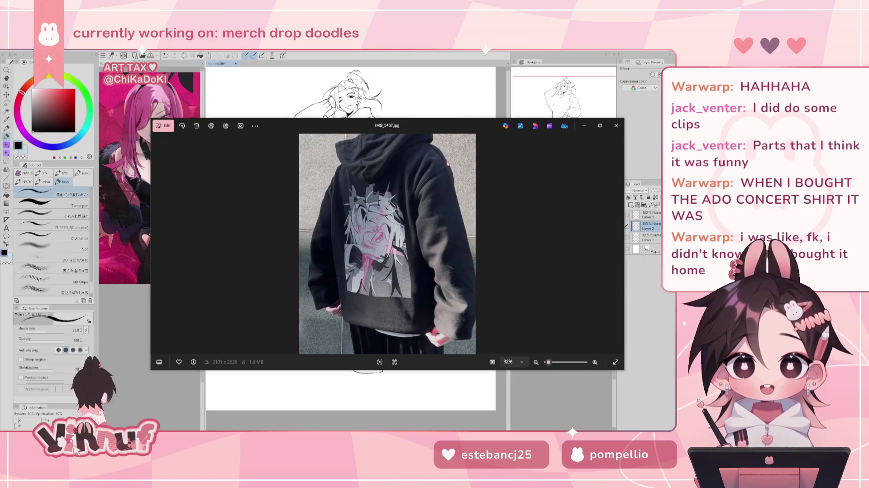
Enlarge the photo viewer and zoom into the close-up hoodie print photo
drag(405, 128, 394, 83)
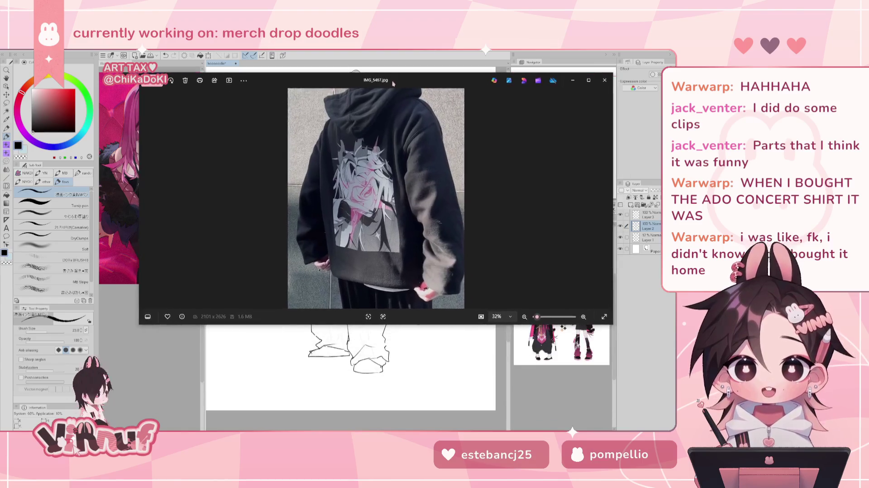
drag(369, 324, 368, 424)
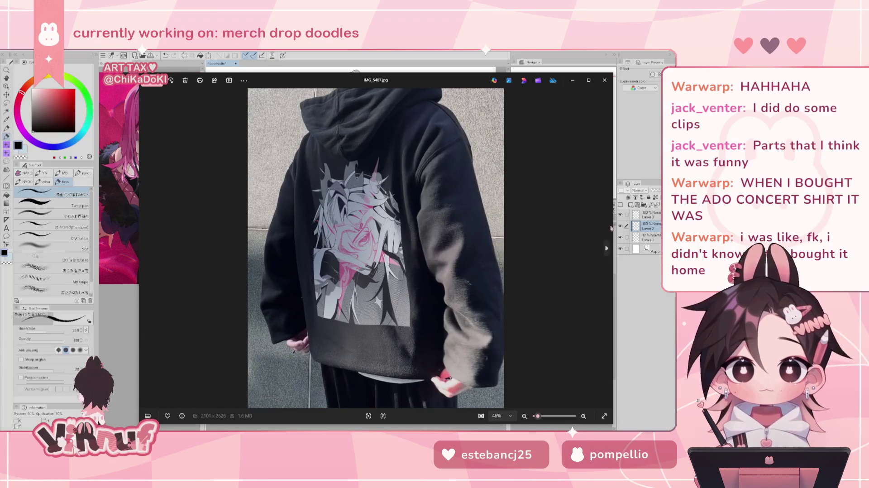
click(606, 250)
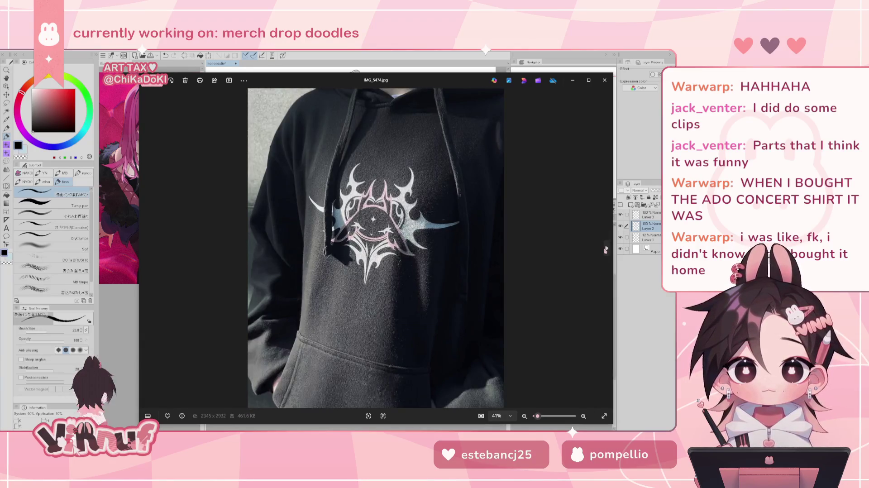
click(606, 250)
scroll(281, 240, up, 5)
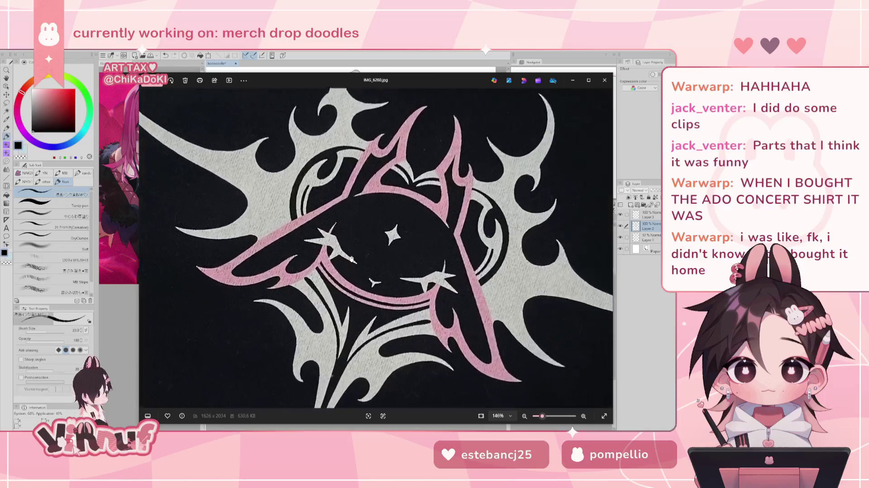
drag(281, 240, 353, 280)
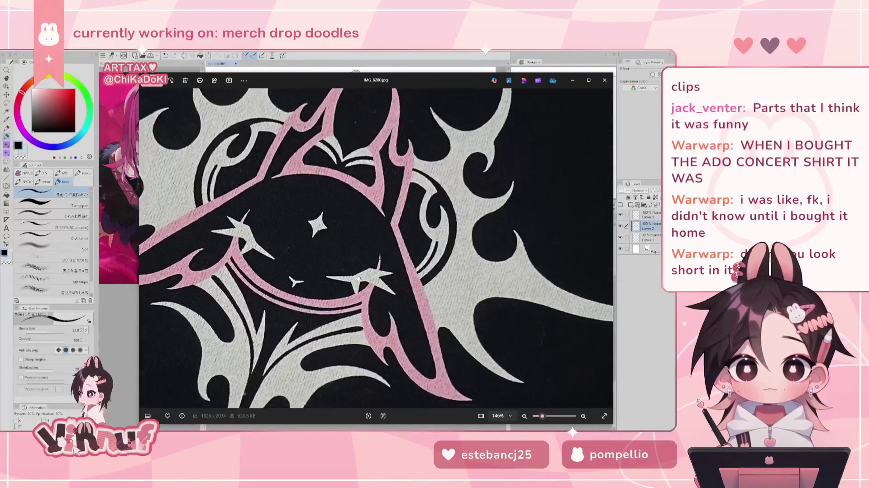
scroll(354, 280, down, 5)
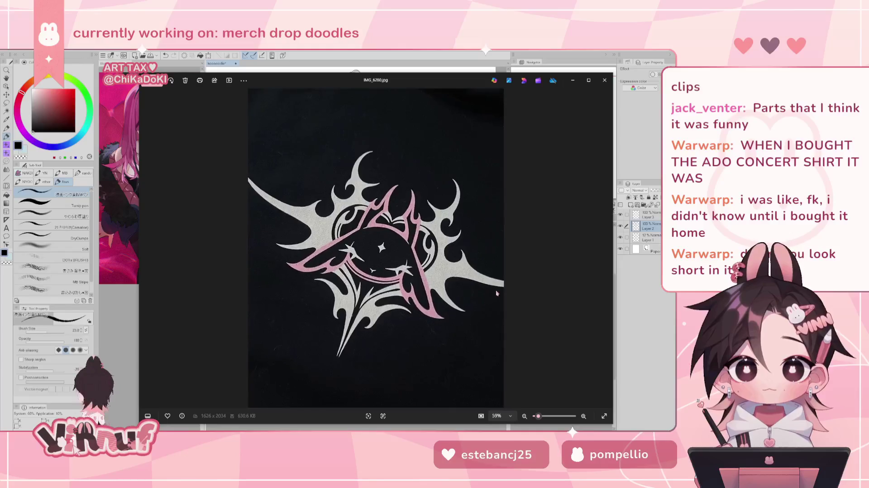
Zoom through the next print photo, then close the viewer
click(607, 249)
scroll(302, 270, up, 2)
scroll(302, 270, up, 2)
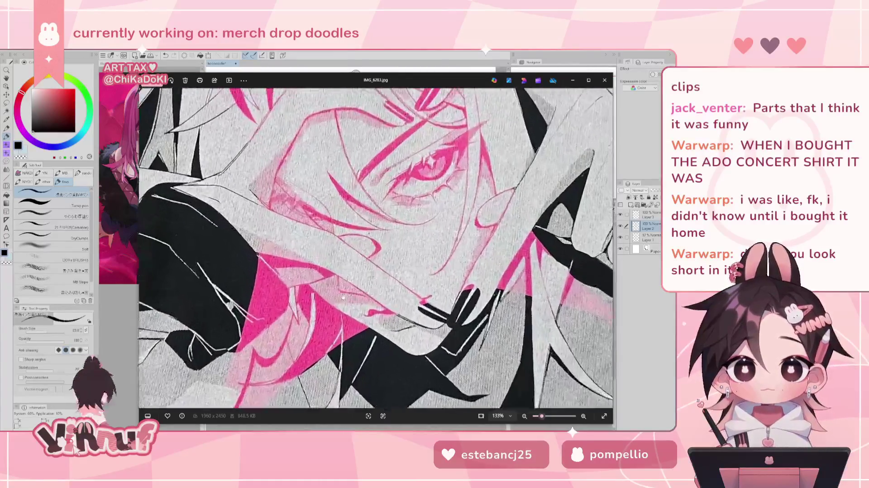
scroll(302, 270, up, 2)
scroll(302, 270, down, 2)
scroll(302, 270, down, 2)
scroll(303, 270, down, 1)
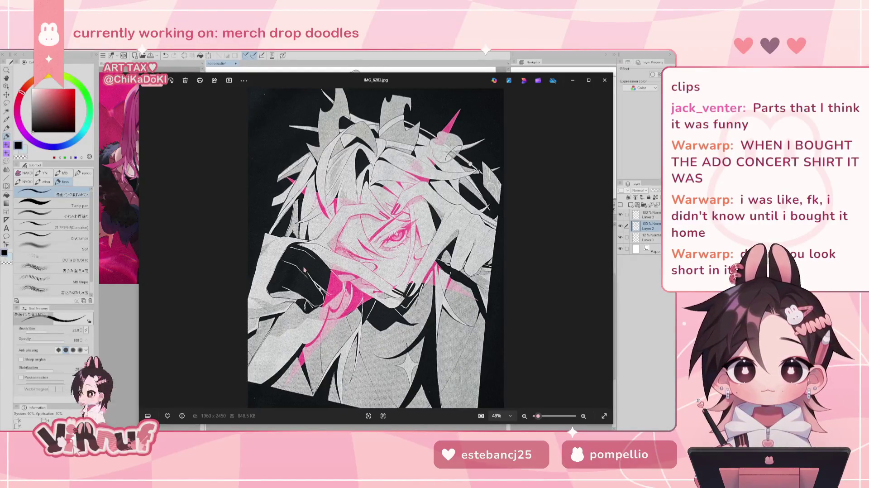
click(605, 81)
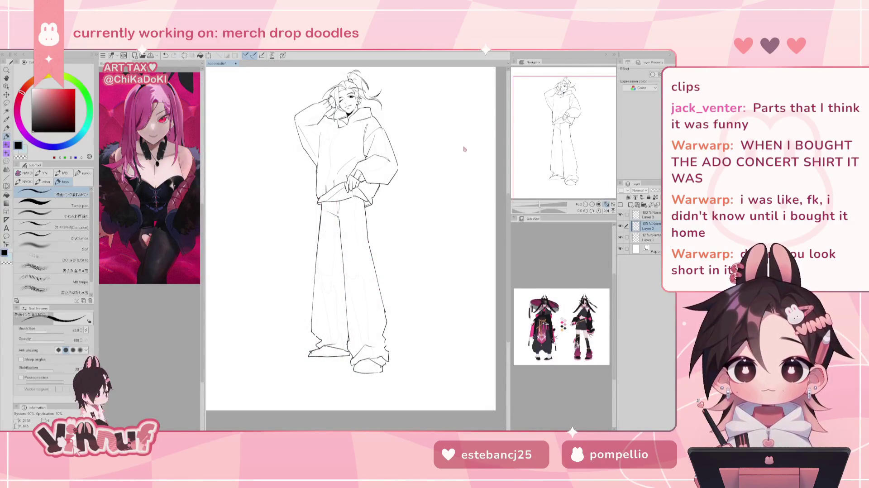
Adjust the canvas view and delete Layer 3
drag(540, 205, 542, 207)
drag(580, 136, 587, 141)
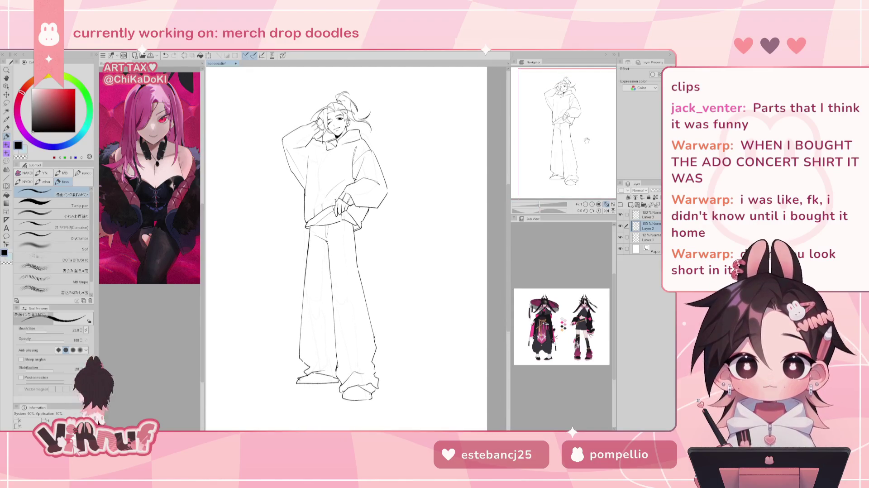
key(h)
key(h)
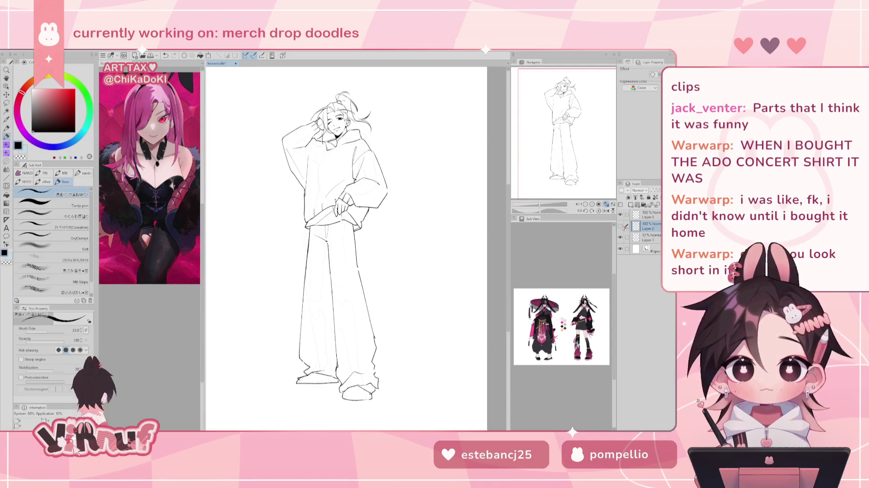
click(638, 216)
click(648, 198)
Try extra hair strands at the right of the head, check them mirrored, then undo them
mouse_move(362, 125)
mouse_down()
mouse_move(379, 136)
mouse_move(378, 149)
mouse_up()
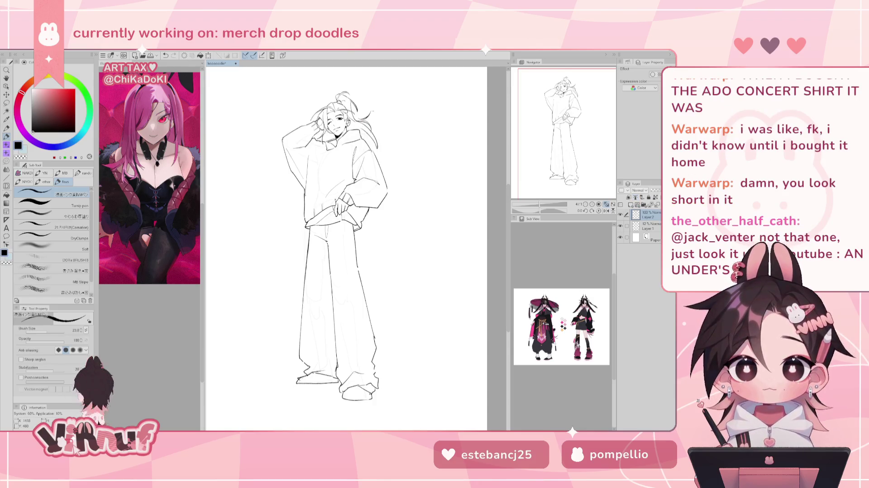
key(h)
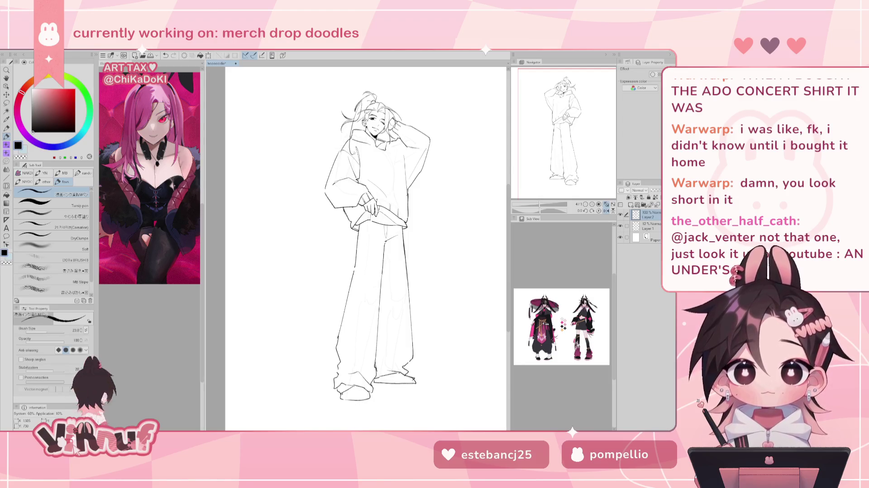
key(h)
key(ctrl+z)
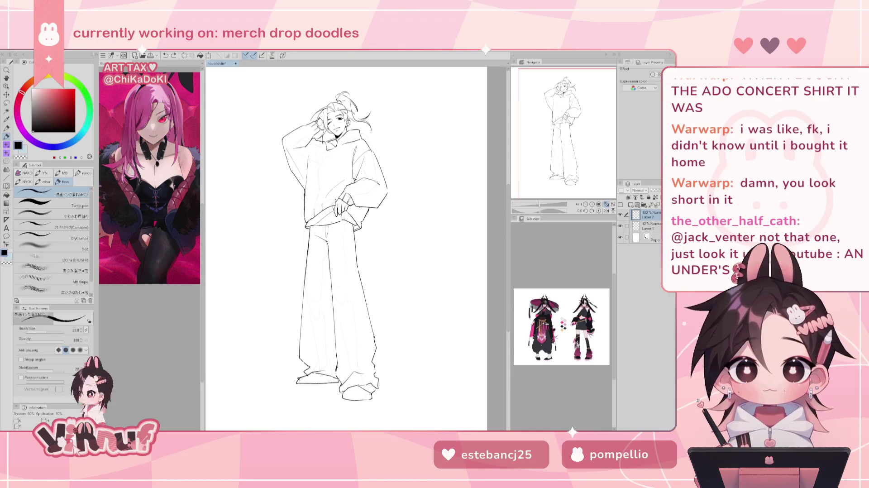
drag(575, 122, 570, 135)
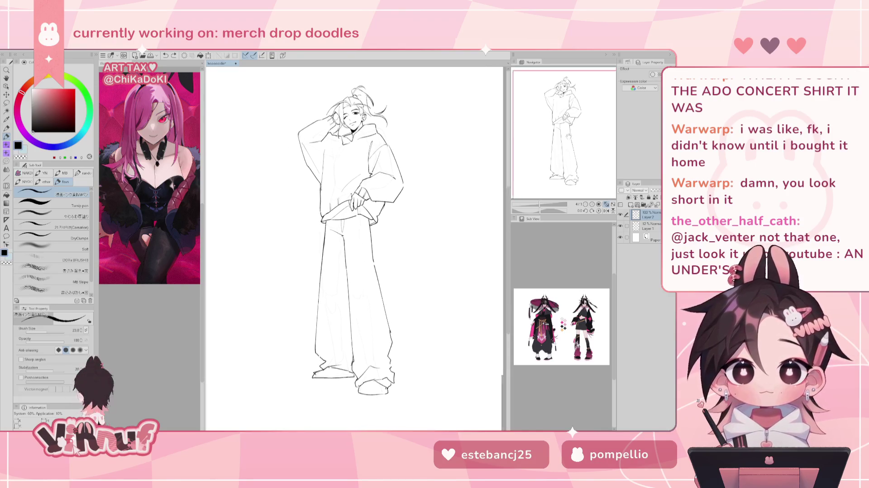
Erase a stray mark, then ink a curved tear edge with hatching at the jeans' knee
key(e)
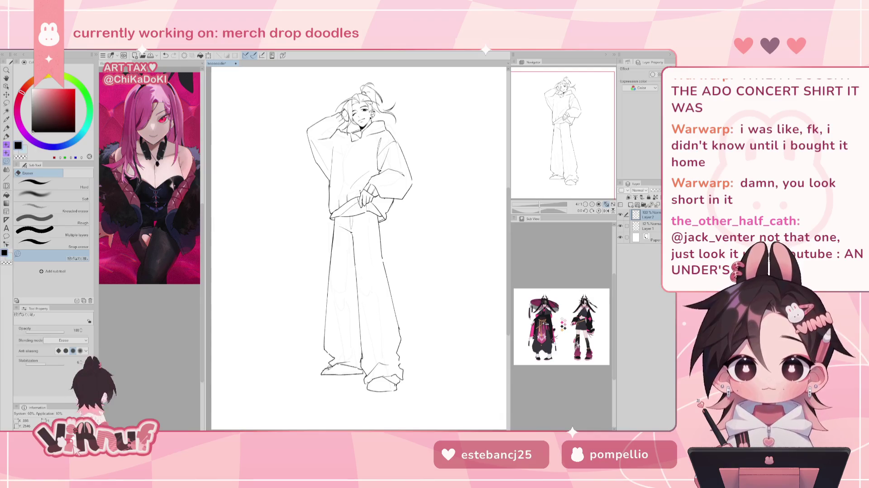
mouse_move(564, 155)
mouse_down()
mouse_move(591, 143)
mouse_move(589, 134)
mouse_up()
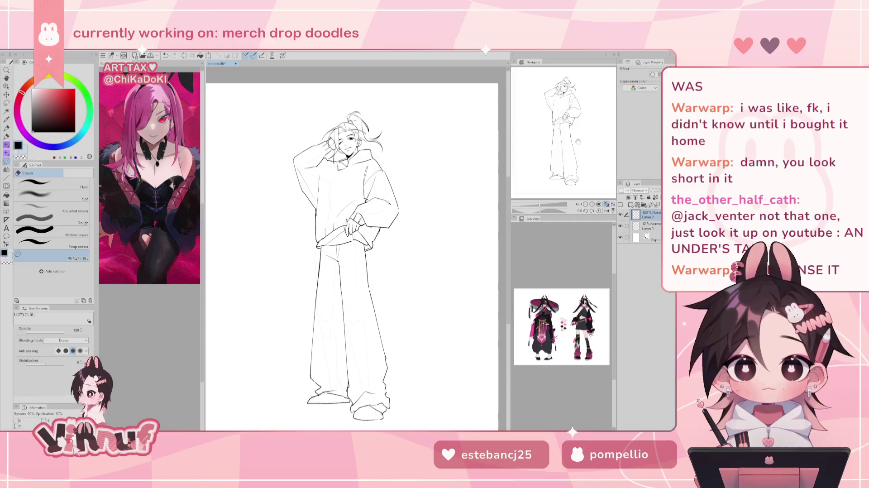
key(p)
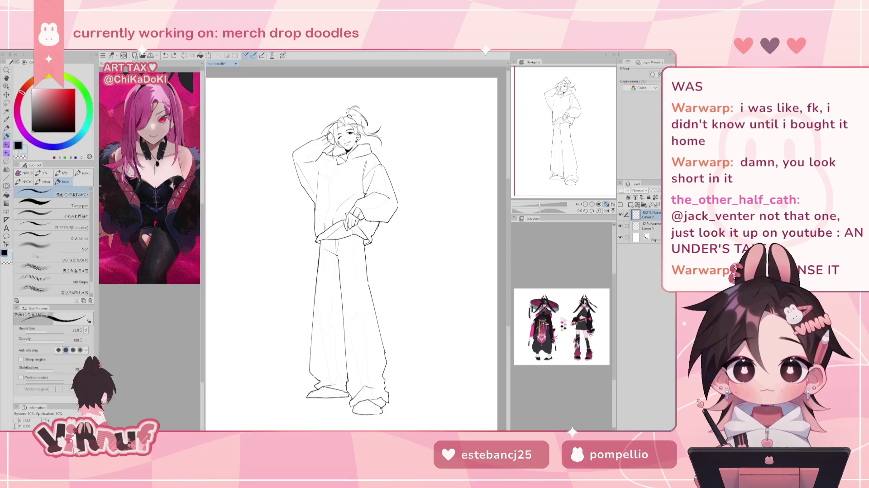
mouse_move(347, 309)
mouse_down()
mouse_move(368, 307)
mouse_move(362, 315)
mouse_up()
drag(350, 319, 363, 318)
Ink short rip and hatching strokes on the left trouser leg, redoing misplaced ones
key(ctrl+z)
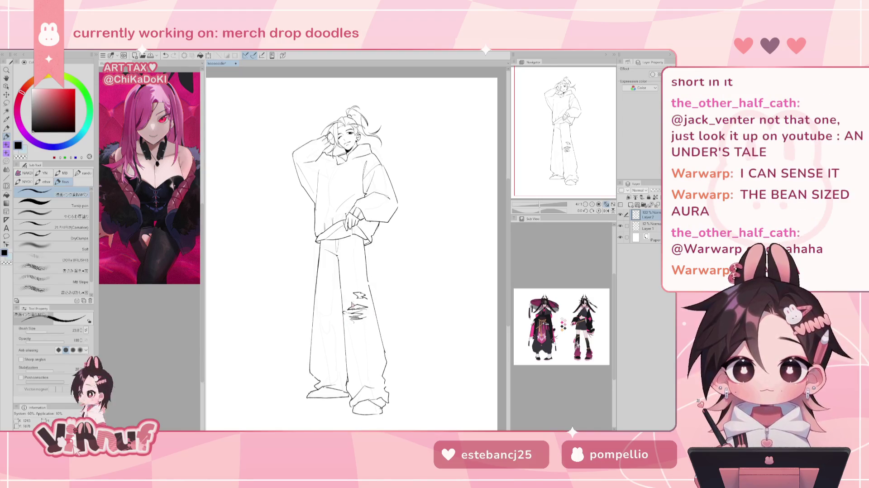
drag(326, 310, 333, 313)
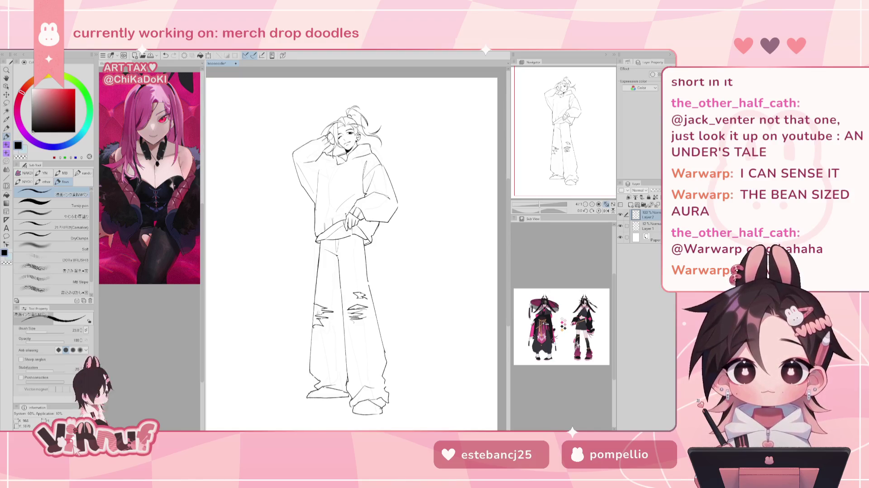
key(e)
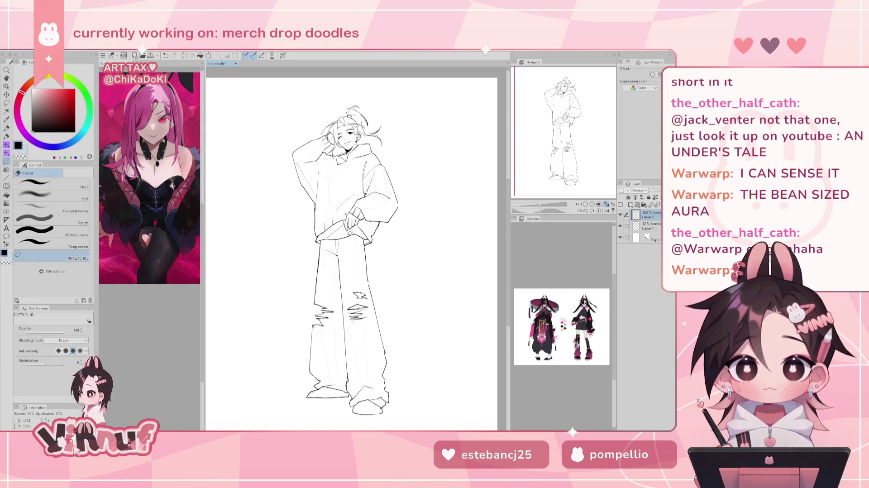
key(p)
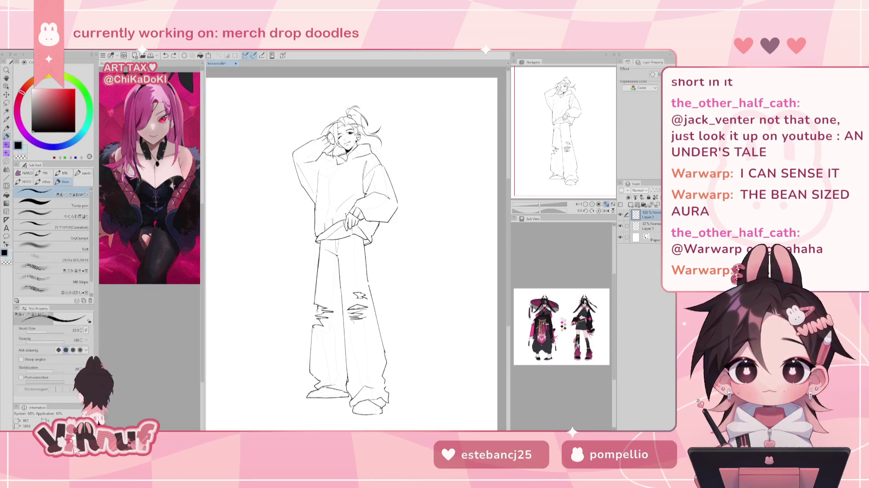
key(ctrl+z)
drag(319, 304, 312, 312)
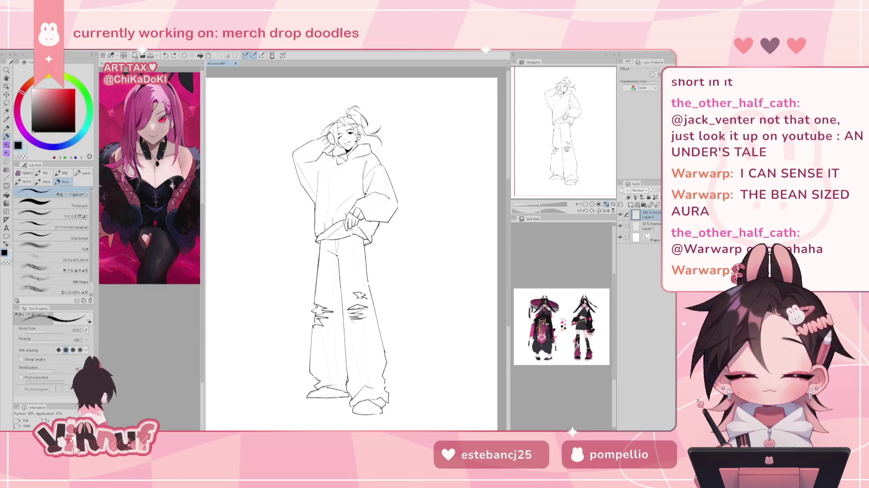
key(ctrl+z)
key(ctrl+z)
drag(317, 307, 310, 313)
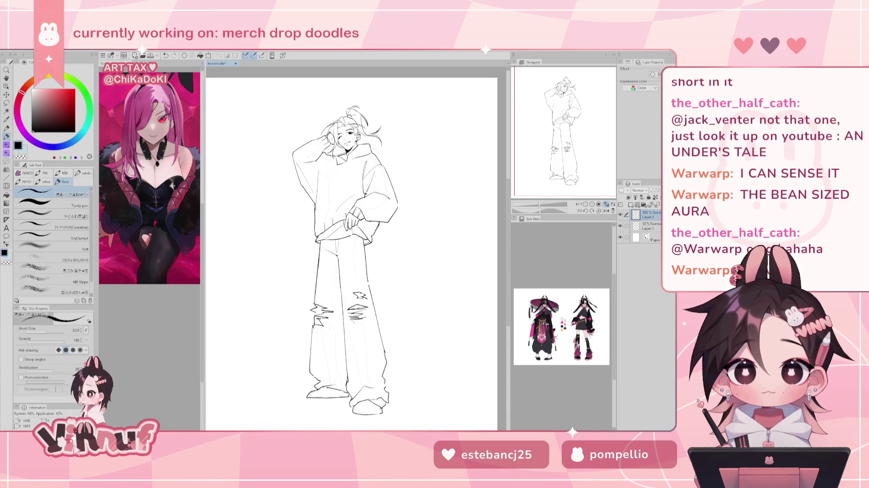
Erase the right-leg tear marks and ink a torn patch at the right knee
key(e)
mouse_move(366, 304)
mouse_down()
mouse_move(351, 320)
mouse_move(360, 301)
mouse_move(369, 303)
mouse_up()
key(p)
key(ctrl+z)
key(ctrl+z)
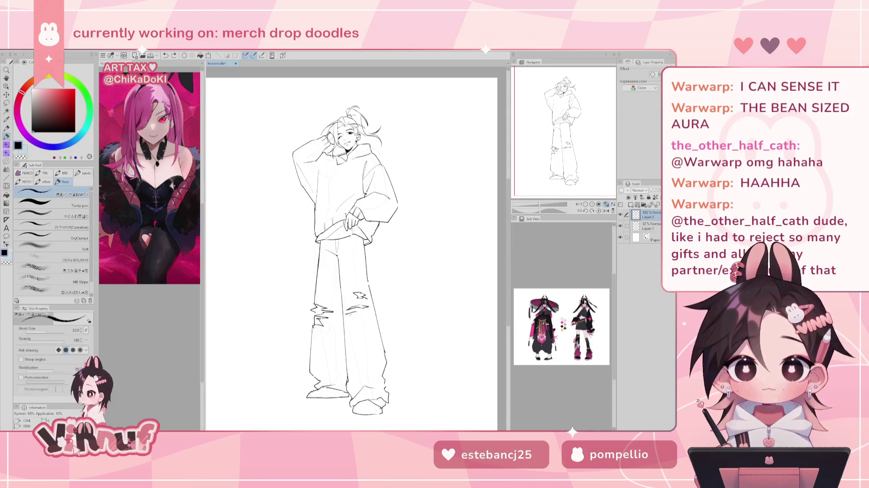
mouse_move(348, 323)
mouse_down()
mouse_move(367, 336)
mouse_move(370, 320)
mouse_up()
key(ctrl+z)
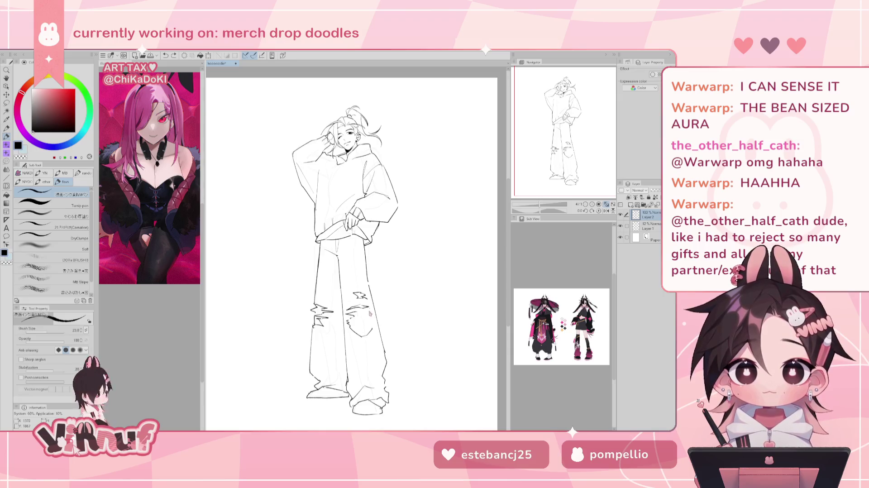
drag(349, 323, 372, 321)
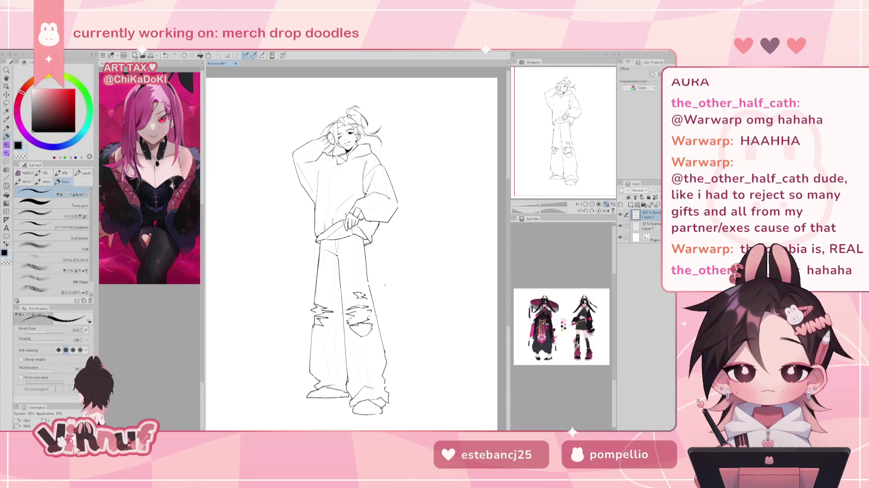
scroll(351, 249, down, 2)
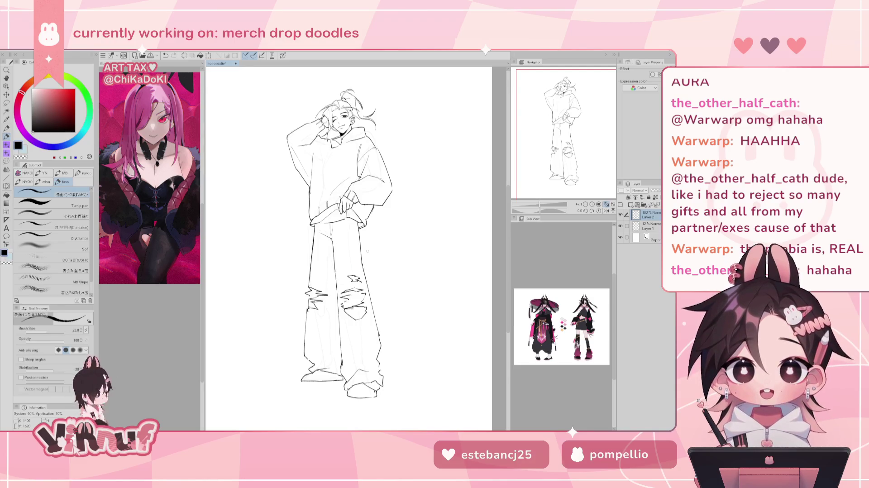
key(e)
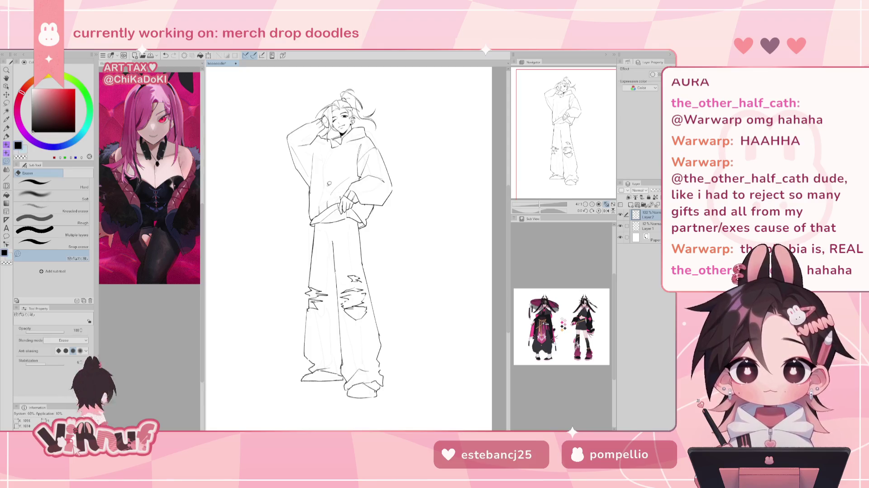
Remove stray strokes near the left pant leg and mirror the view to check
key(p)
key(ctrl+z)
drag(329, 240, 317, 235)
key(ctrl+z)
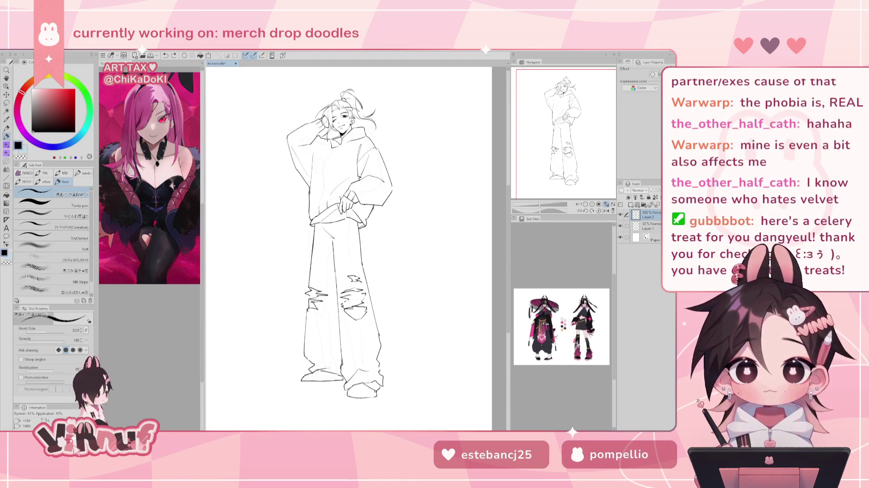
mouse_move(332, 246)
mouse_down()
mouse_move(332, 261)
mouse_move(322, 233)
mouse_up()
key(ctrl+z)
key(ctrl+z)
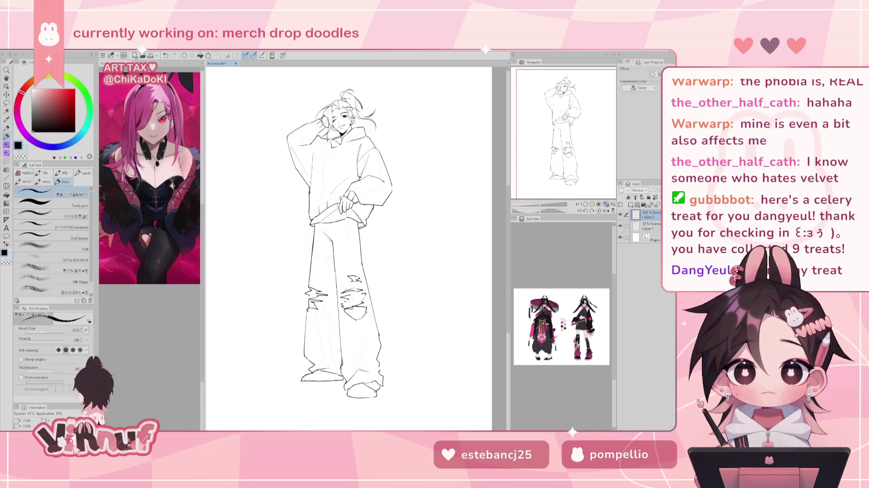
key(h)
key(h)
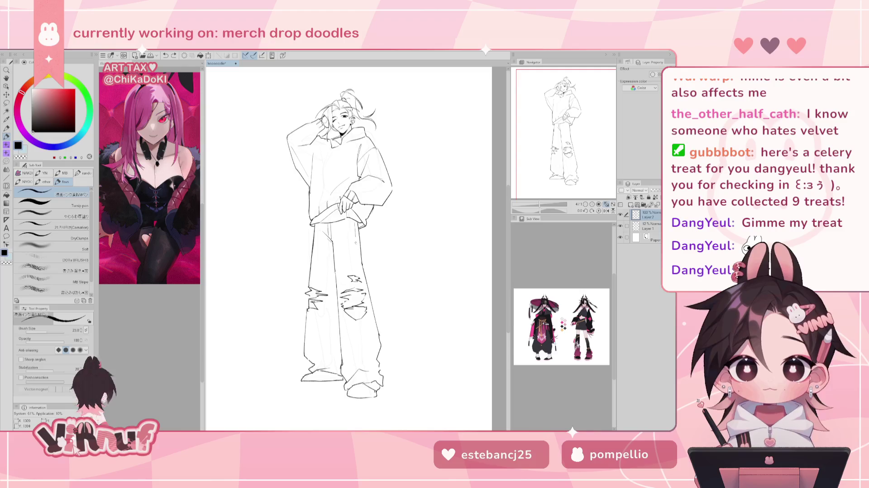
Ink the outline down the right pant leg plus a short lower-leg stroke
drag(356, 224, 368, 297)
drag(376, 336, 379, 352)
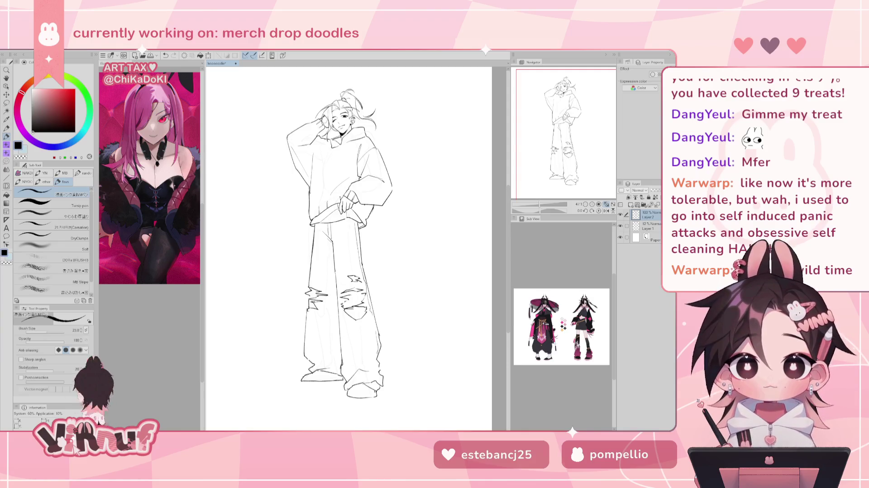
drag(349, 226, 344, 224)
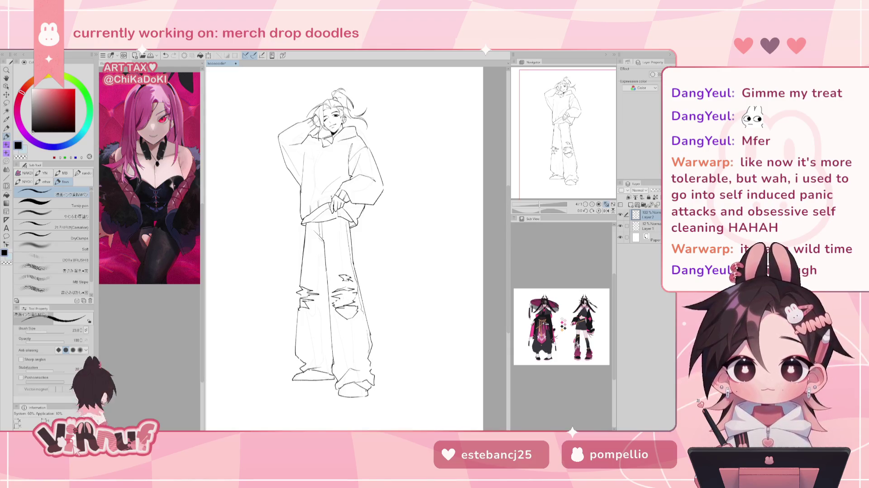
scroll(341, 118, up, 5)
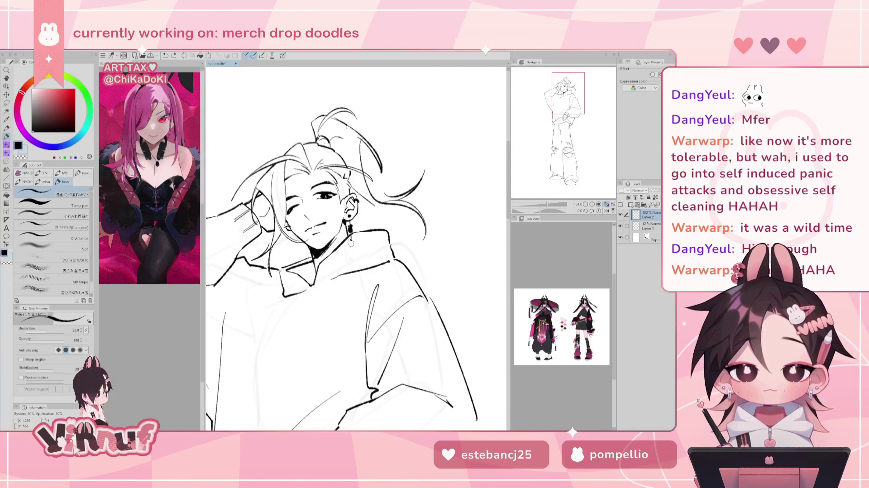
Reframe the view on the head and add stray hair strands near the eyebrow
drag(350, 235, 351, 259)
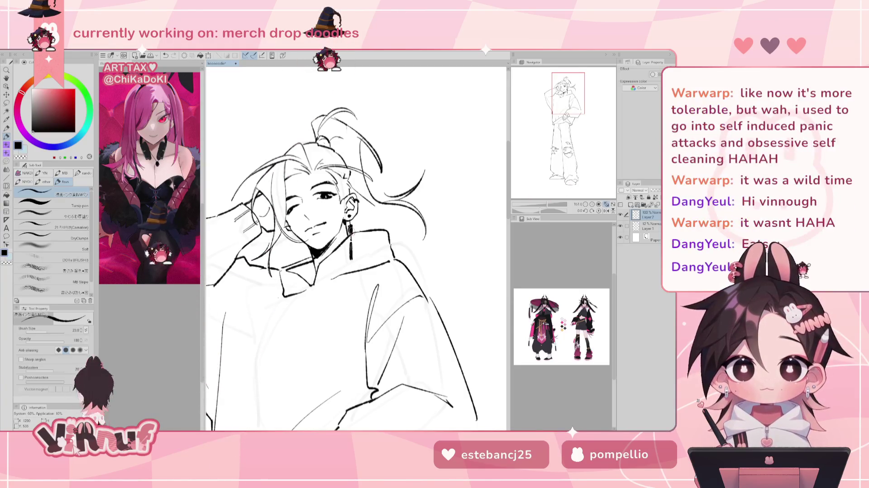
click(543, 204)
drag(549, 180, 566, 122)
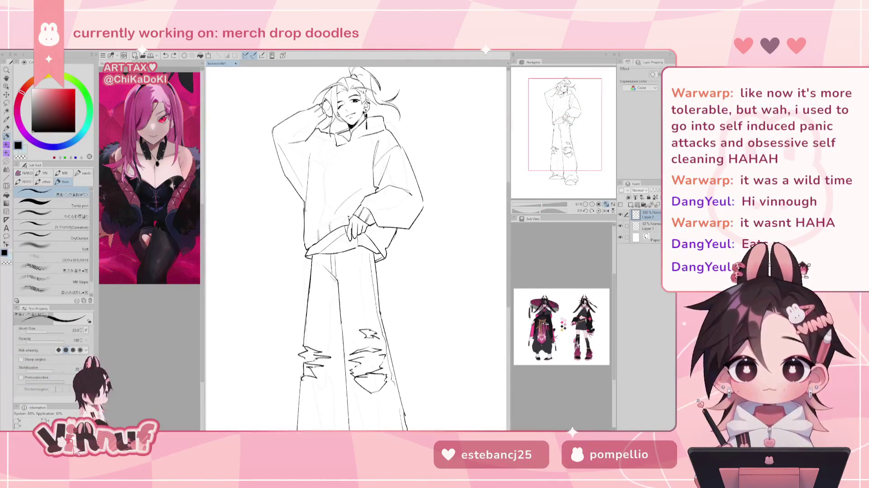
drag(556, 138, 554, 133)
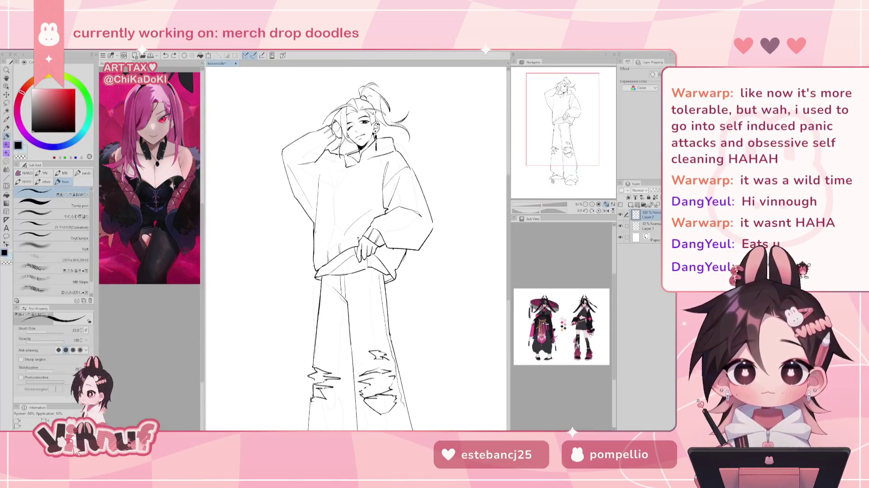
scroll(560, 115, up, 3)
scroll(560, 114, up, 2)
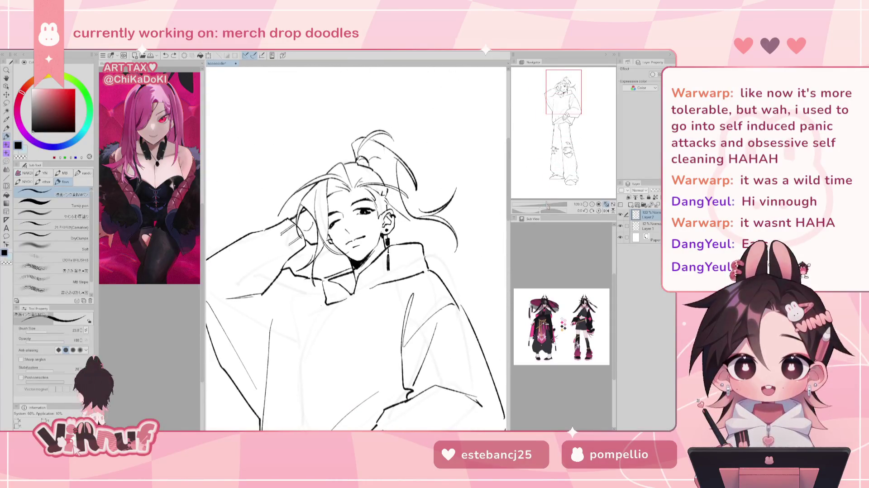
scroll(560, 109, up, 2)
scroll(561, 104, up, 1)
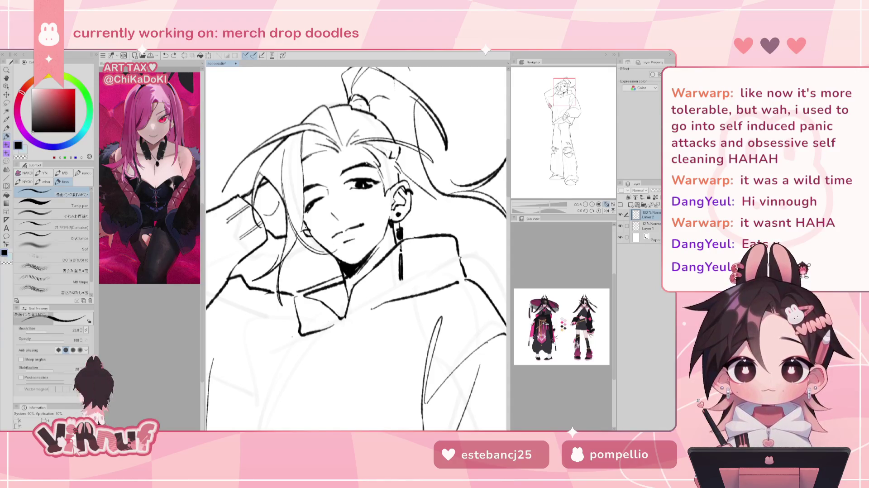
mouse_move(371, 163)
mouse_down()
mouse_move(376, 147)
mouse_move(369, 173)
mouse_up()
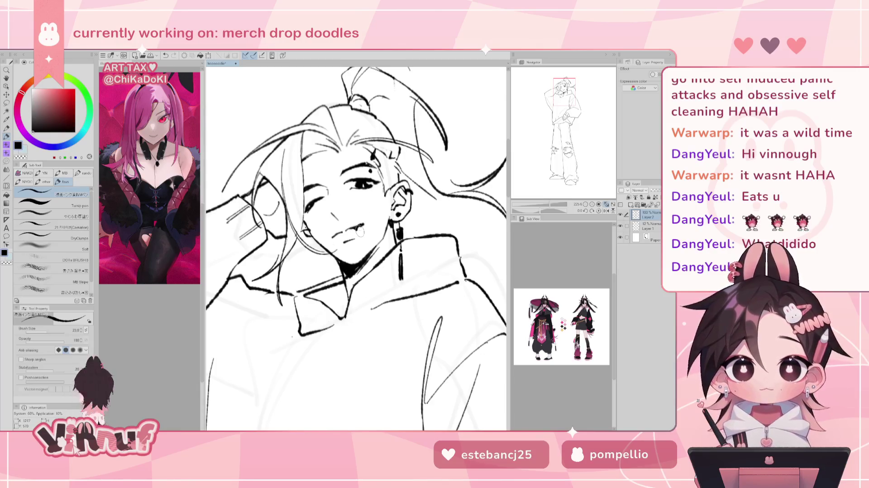
Dot two piercings beside the lower lip, then fit and mirror the view to check
key(e)
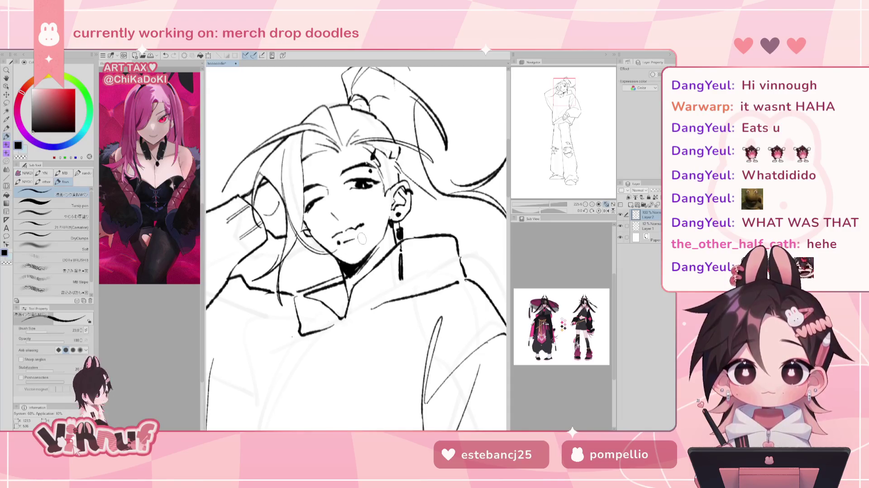
click(338, 243)
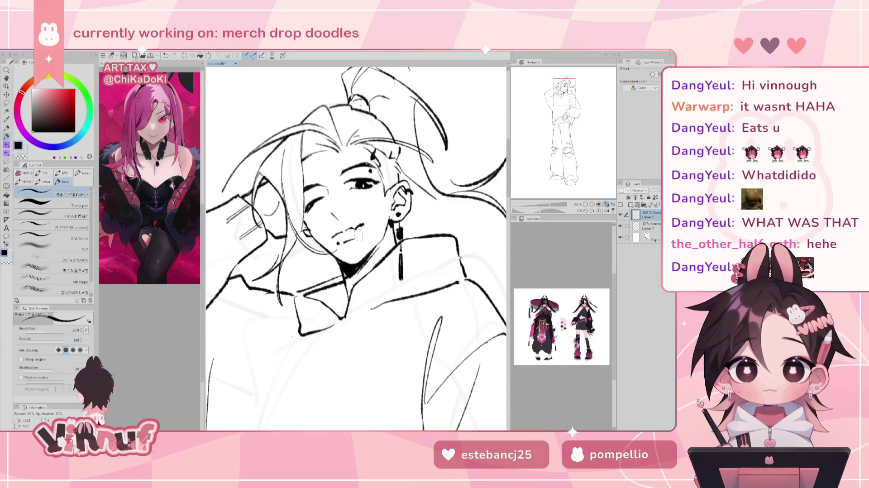
click(361, 233)
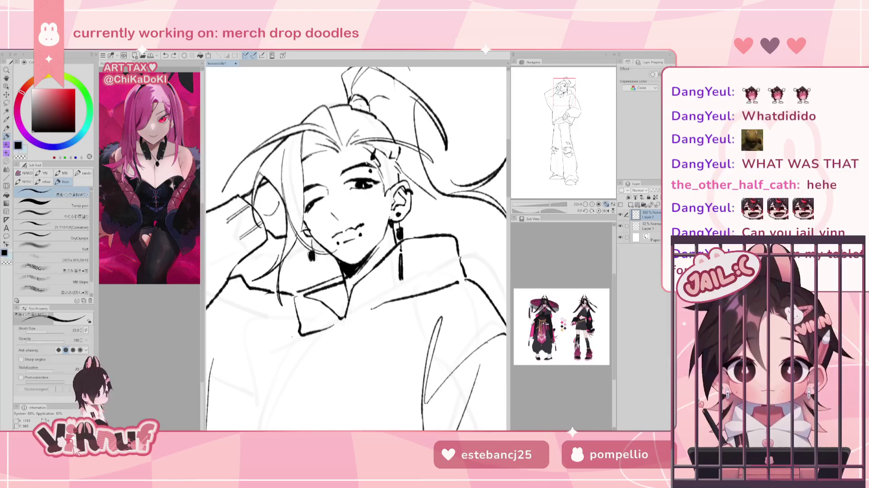
drag(313, 253, 314, 263)
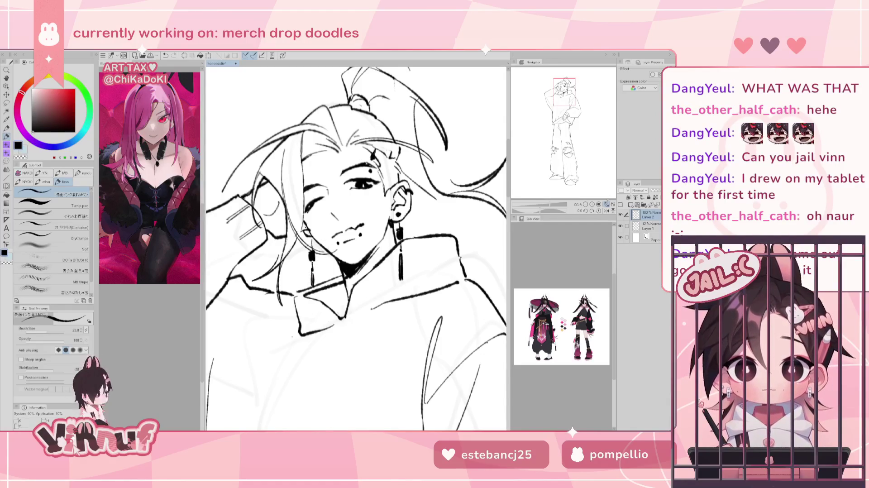
key(ctrl+0)
key(h)
key(h)
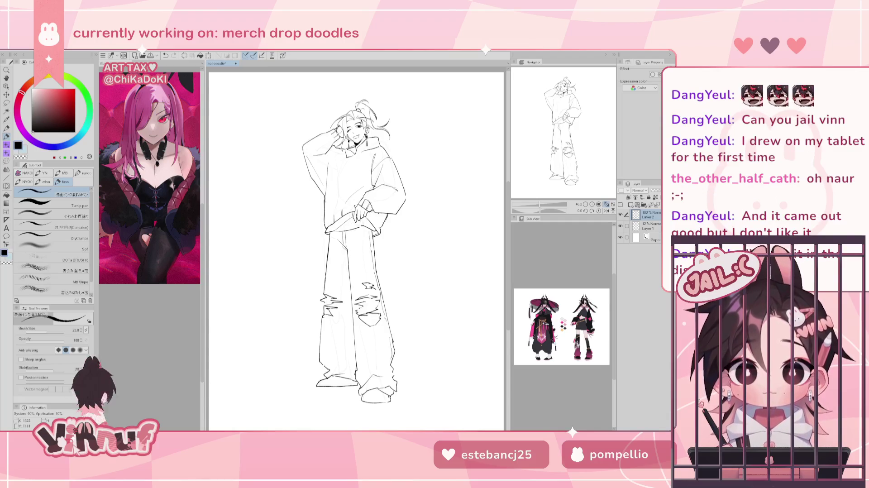
drag(365, 234, 364, 256)
key(ctrl+z)
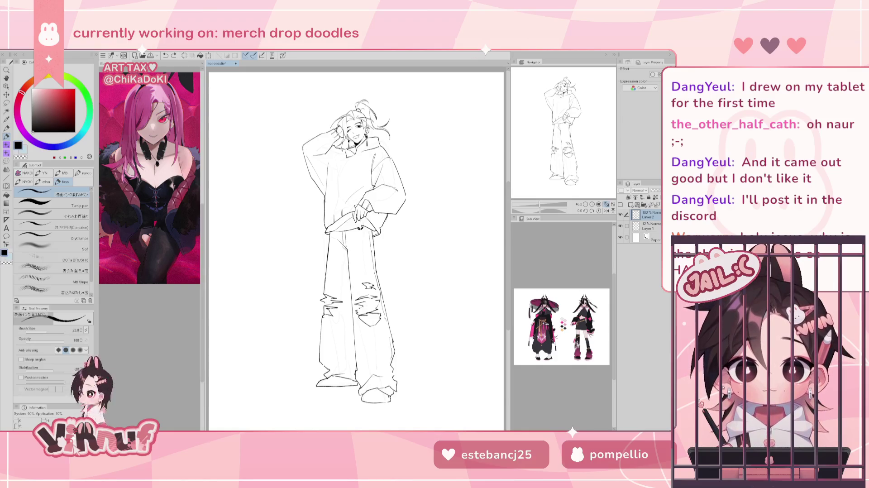
scroll(549, 194, up, 3)
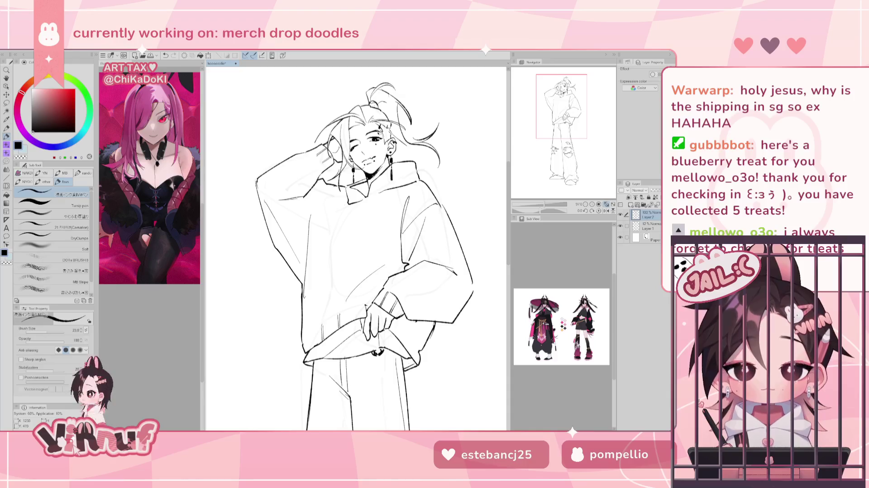
scroll(424, 68, up, 2)
Test and undo strokes for the hair, below the chin and on the nose
scroll(424, 68, up, 2)
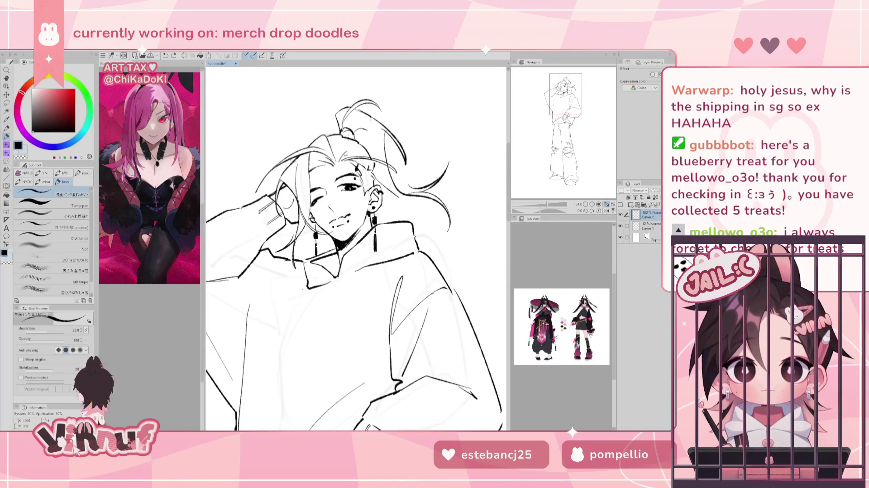
key(ctrl+z)
drag(335, 268, 333, 303)
key(ctrl+z)
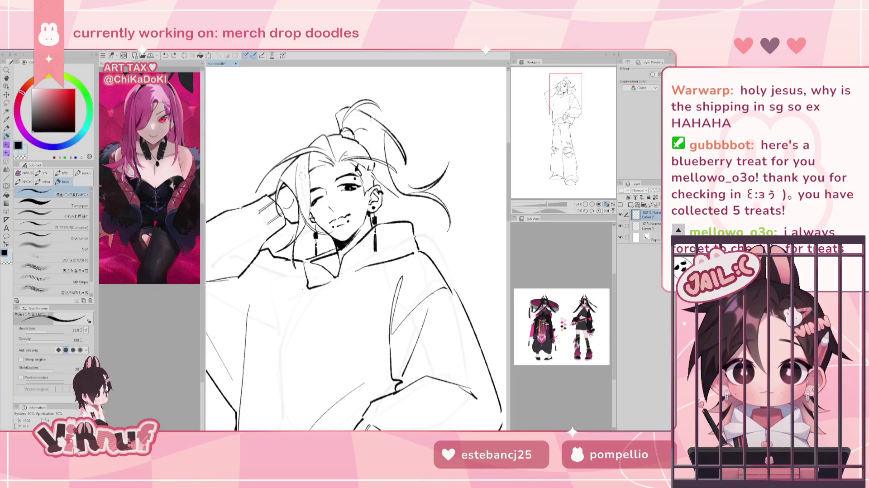
drag(328, 204, 333, 213)
key(ctrl+z)
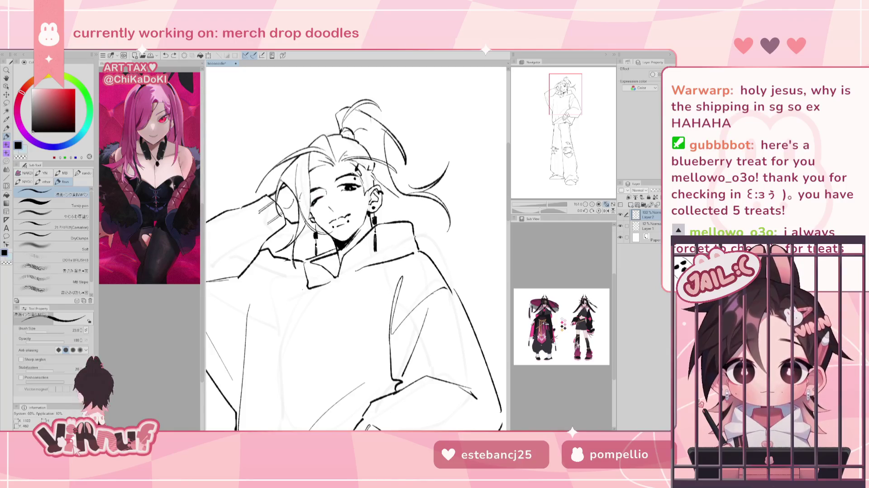
Try a round glasses lens on the right eye, remove it, and flip the view to check
drag(341, 178, 339, 179)
key(ctrl+z)
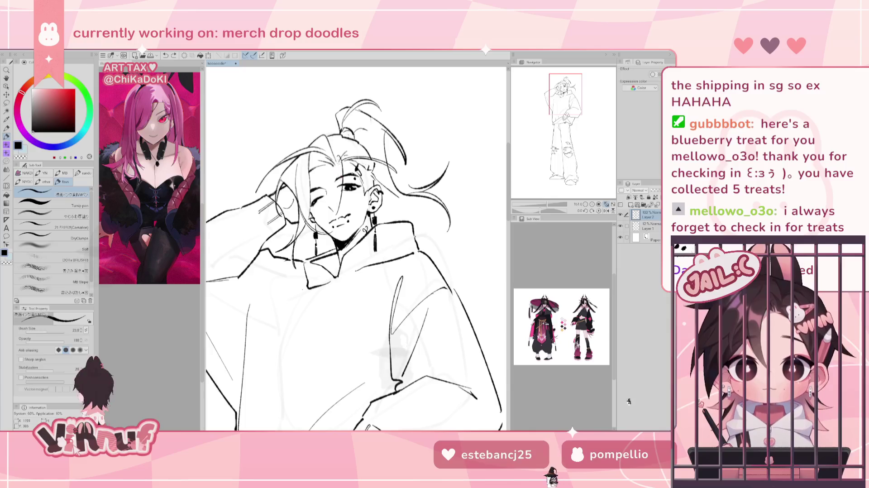
key(h)
key(h)
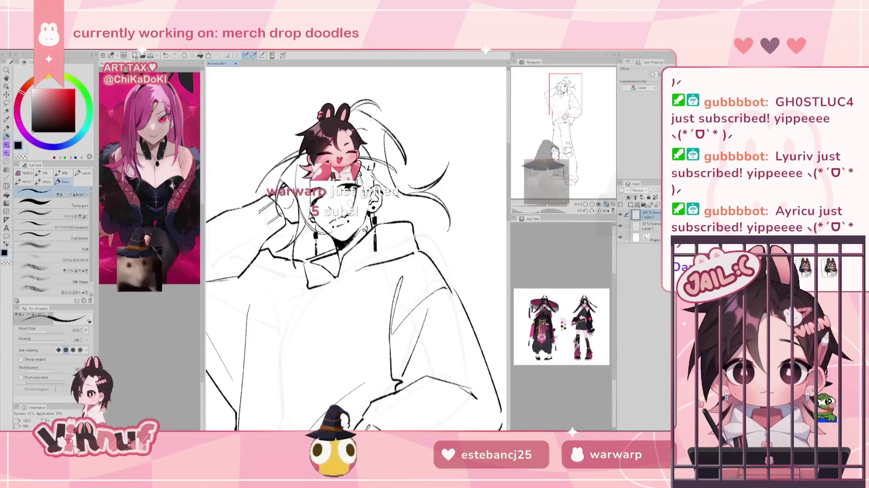
key(h)
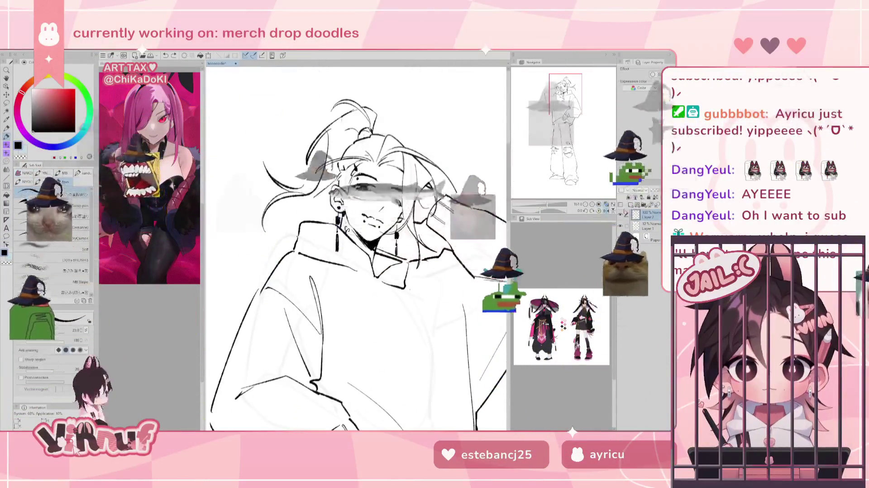
key(m)
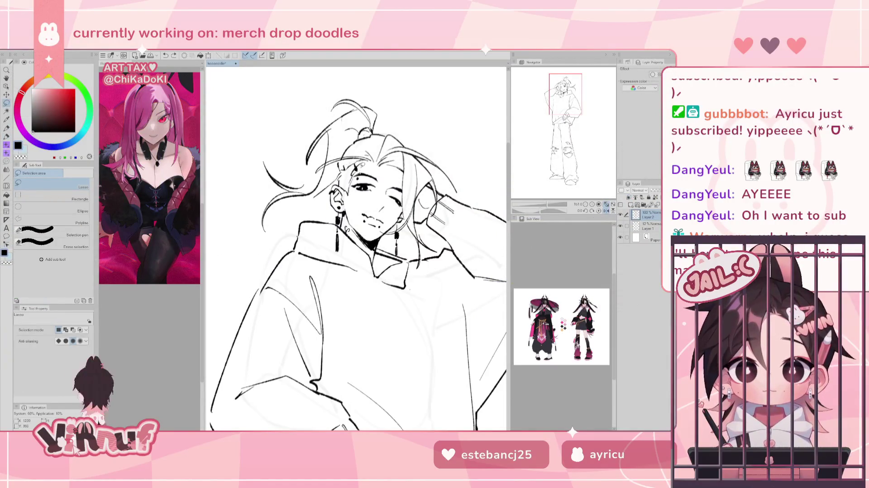
Lasso a closed selection around the mouth and chin
drag(355, 172, 403, 203)
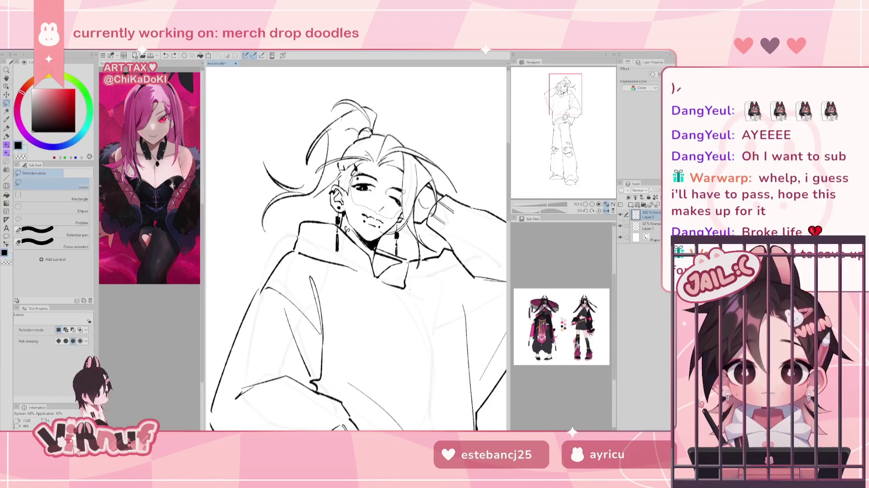
drag(404, 203, 401, 161)
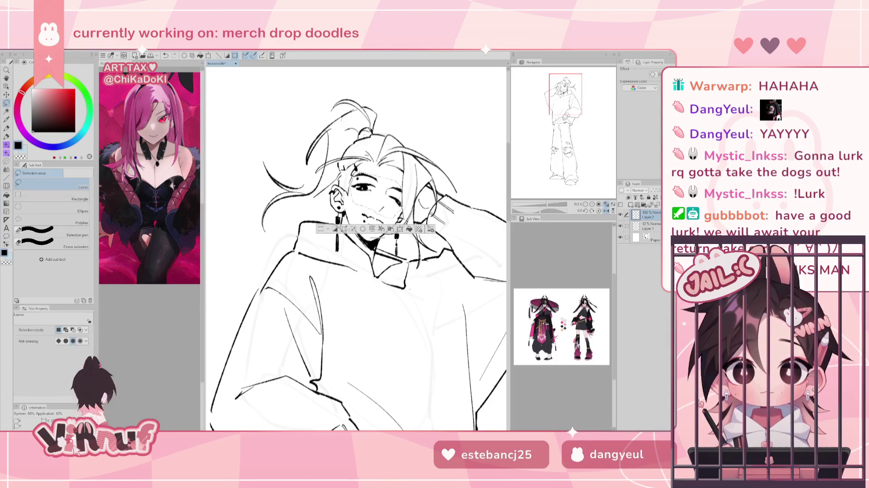
Transform the selected lower face: shrink it slightly and nudge it right and down
mouse_move(356, 249)
mouse_down()
mouse_move(374, 256)
mouse_move(343, 249)
mouse_up()
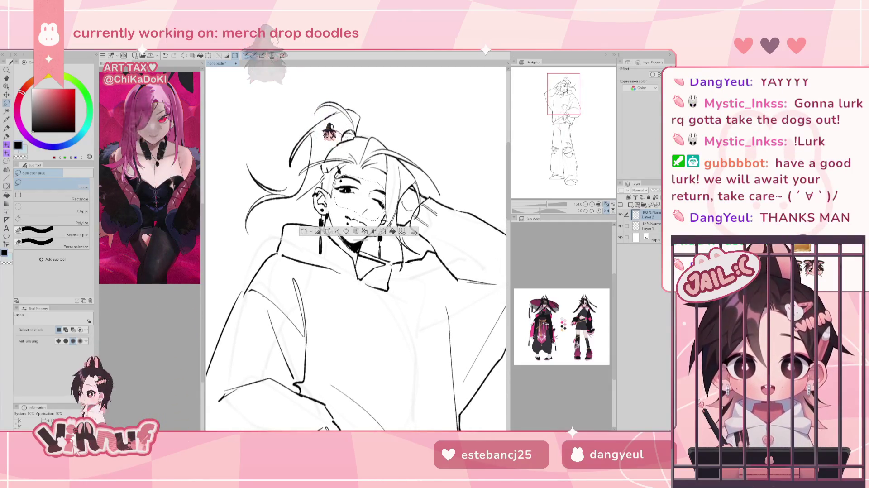
key(ctrl+t)
mouse_move(375, 186)
mouse_down()
mouse_move(375, 176)
mouse_move(375, 185)
mouse_up()
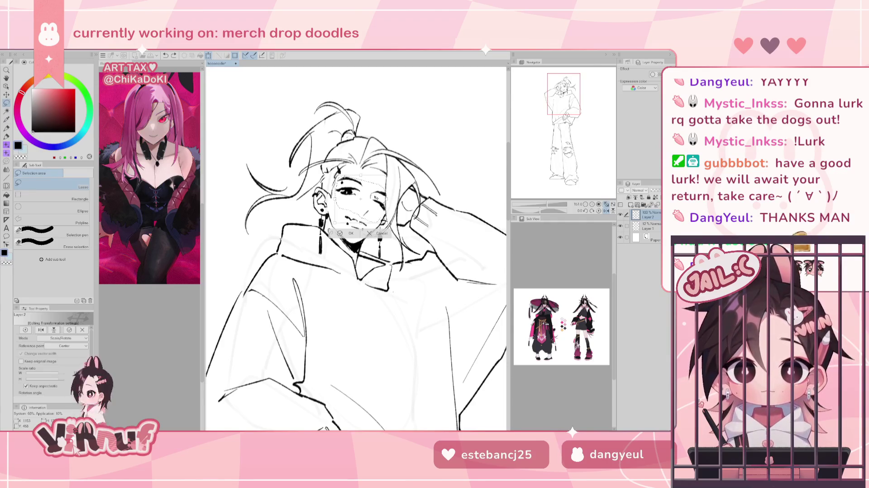
drag(375, 197, 377, 197)
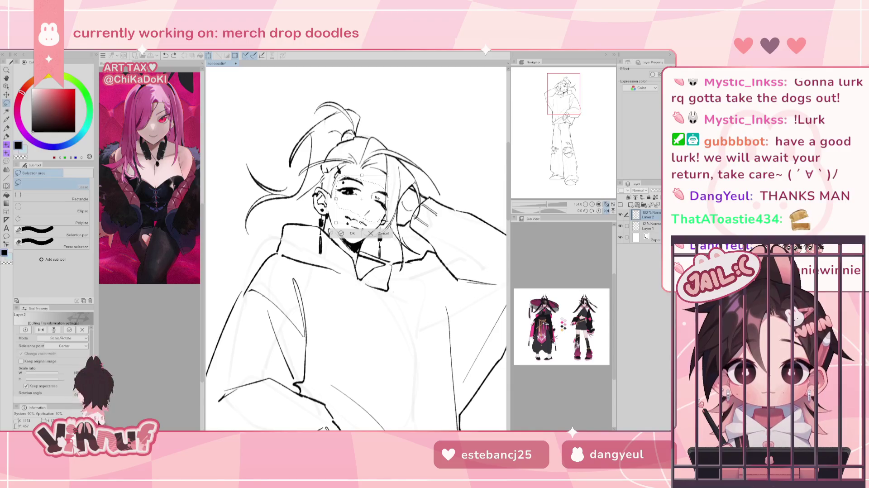
drag(376, 198, 377, 198)
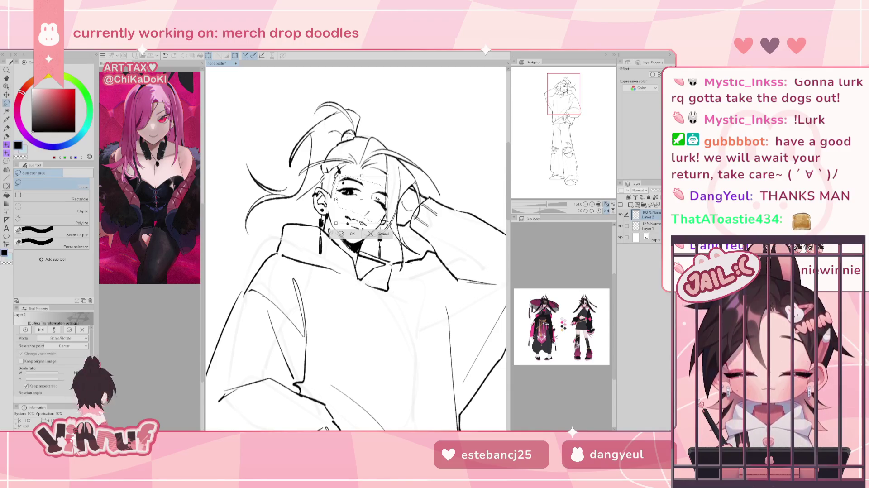
click(352, 234)
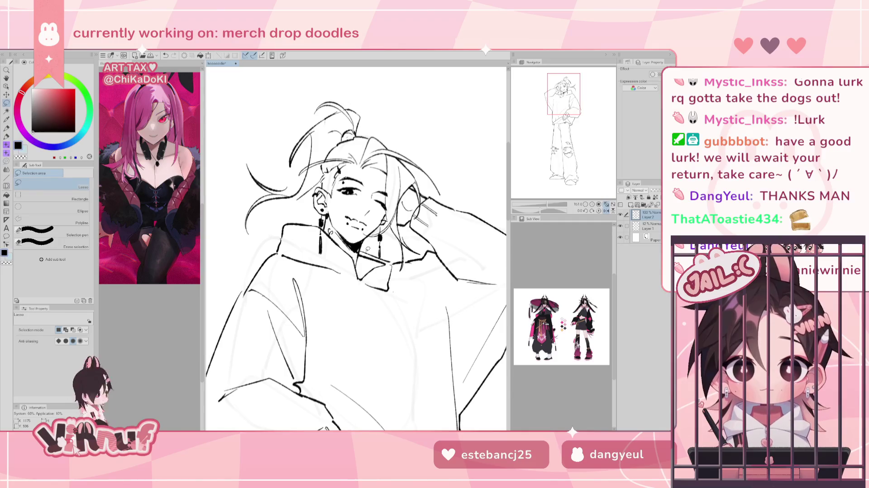
Warp the hair strands slightly with an enlarged Liquify brush
click(7, 186)
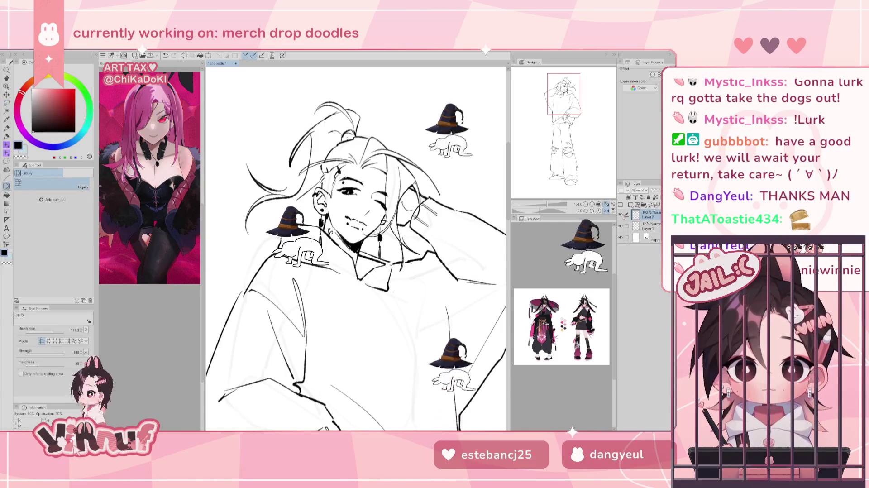
drag(45, 331, 52, 335)
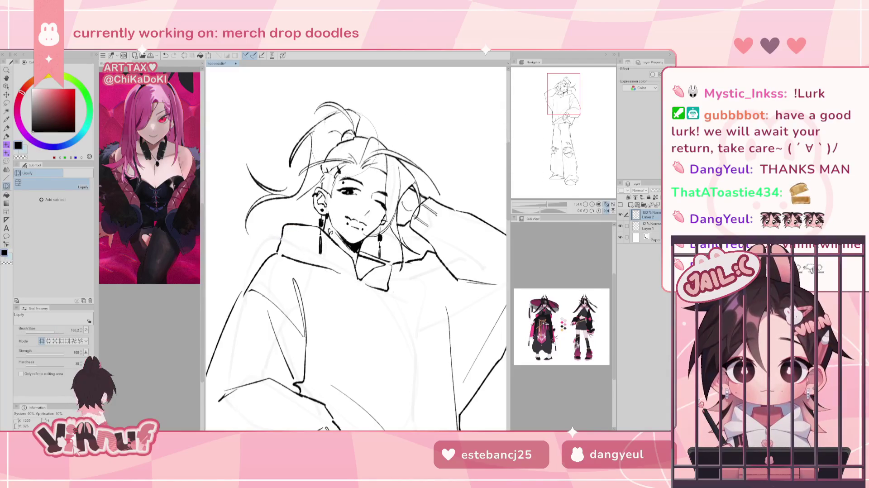
drag(401, 156, 392, 144)
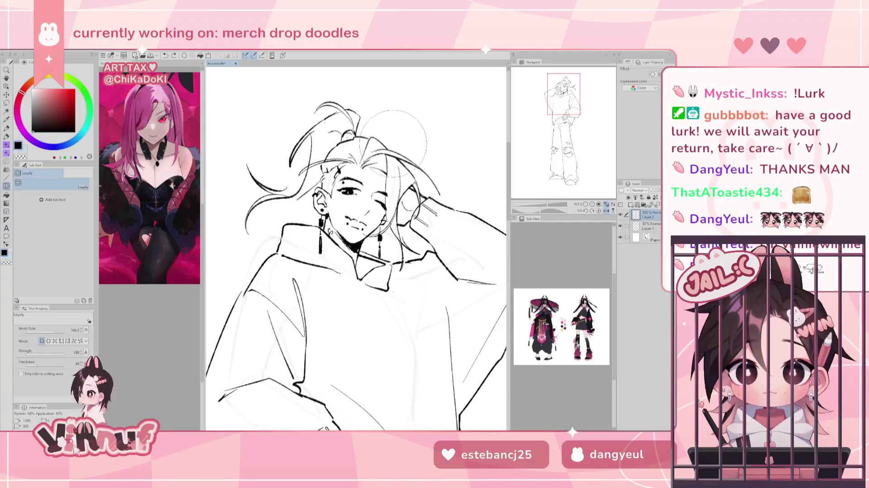
key(p)
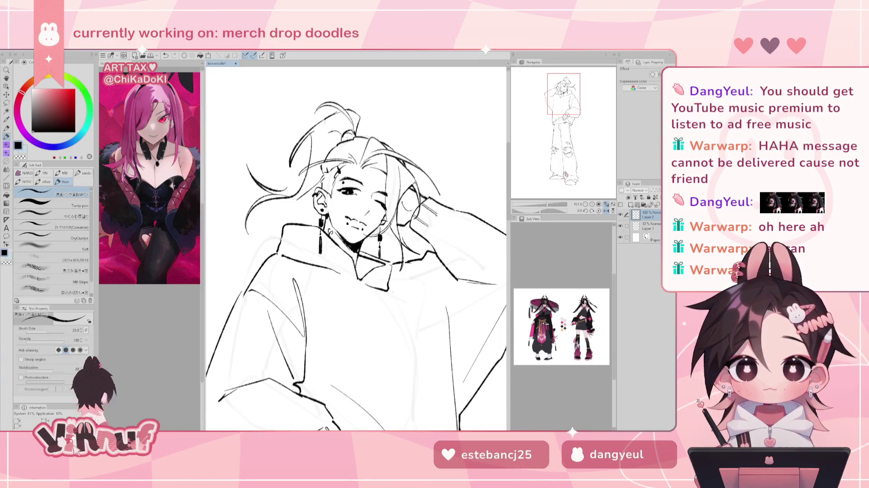
Pan to the head and erase a small stray mark beside the hair
mouse_move(574, 148)
mouse_down()
mouse_move(579, 73)
mouse_move(564, 73)
mouse_up()
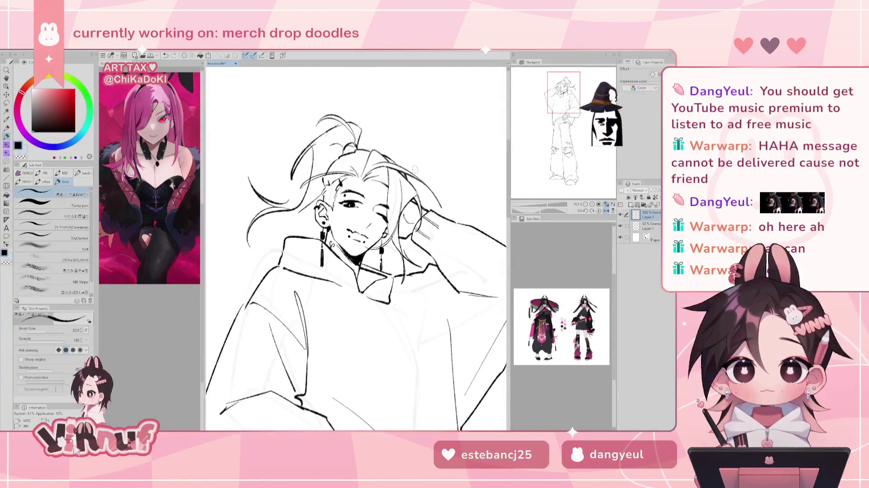
key(e)
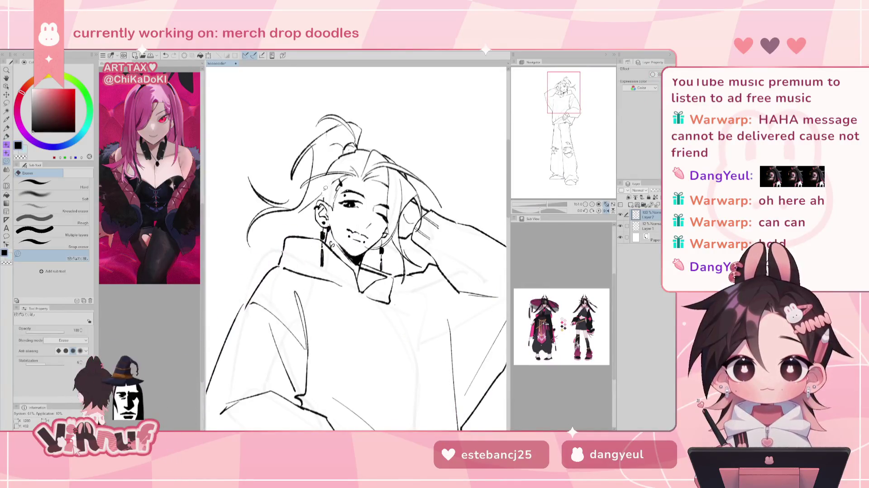
key(p)
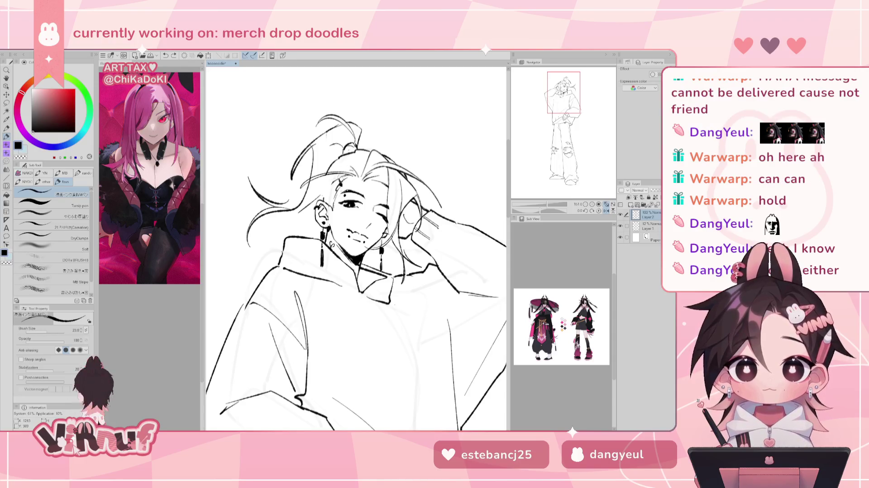
key(e)
drag(342, 172, 348, 171)
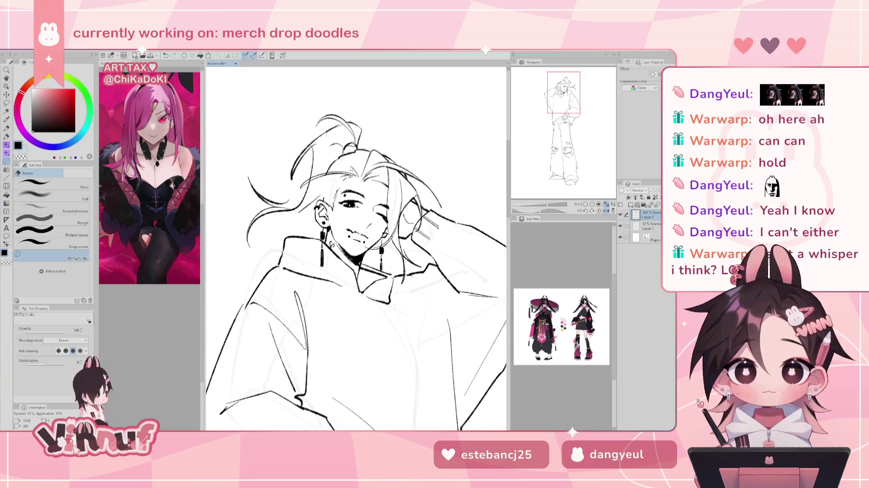
key(p)
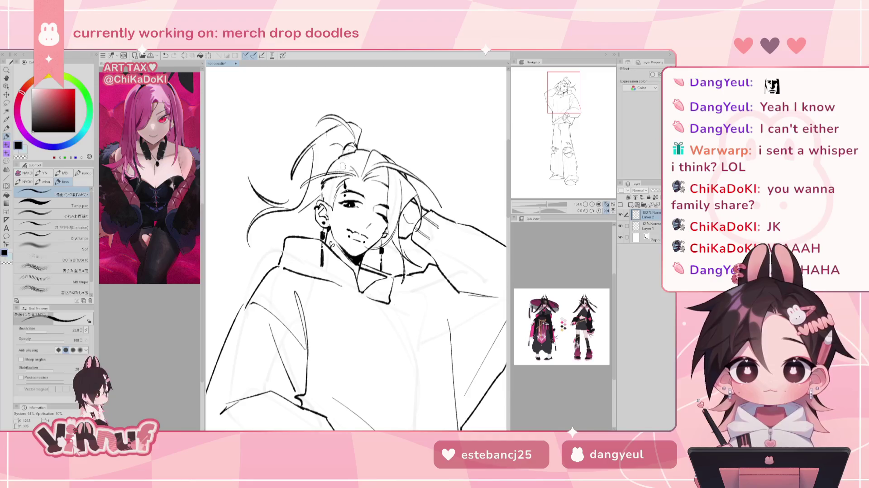
Flip the canvas back to normal and zoom out to show the winking character's legs and ripped jeans
key(h)
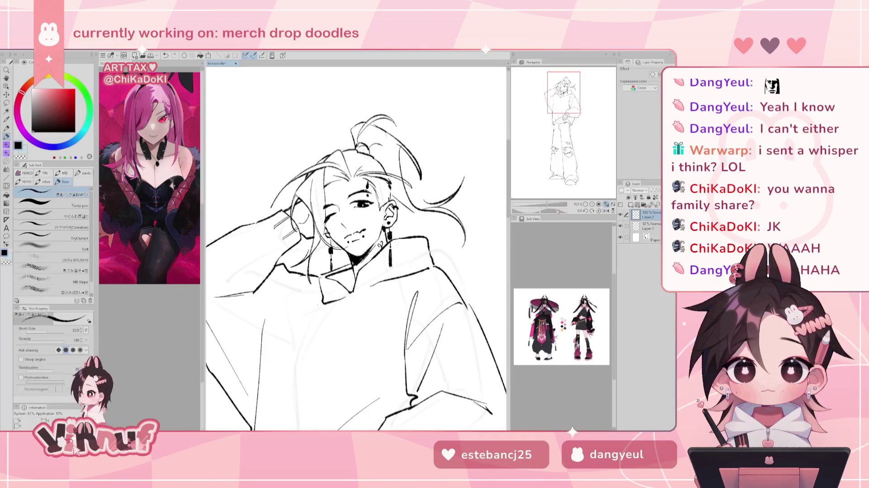
scroll(355, 248, down, 3)
scroll(356, 249, down, 3)
scroll(356, 248, up, 2)
drag(364, 302, 364, 274)
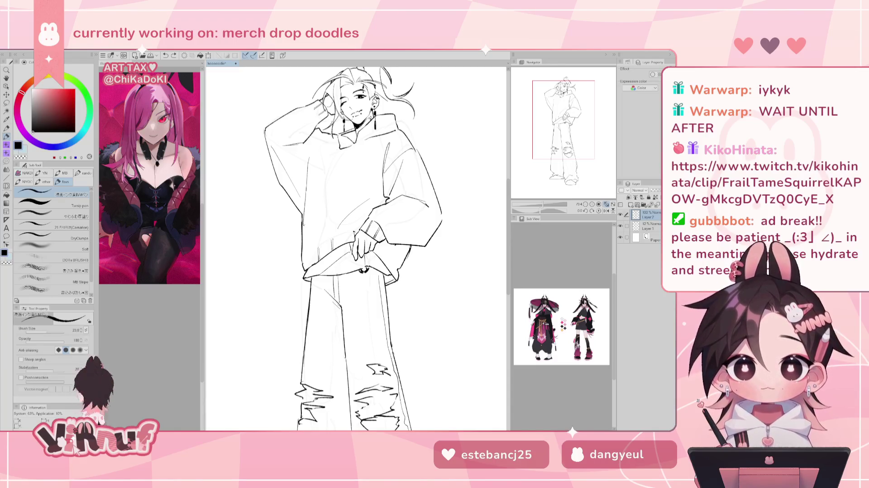
Zoom out to the full figure and try a vertical pen line down the jeans leg
click(597, 203)
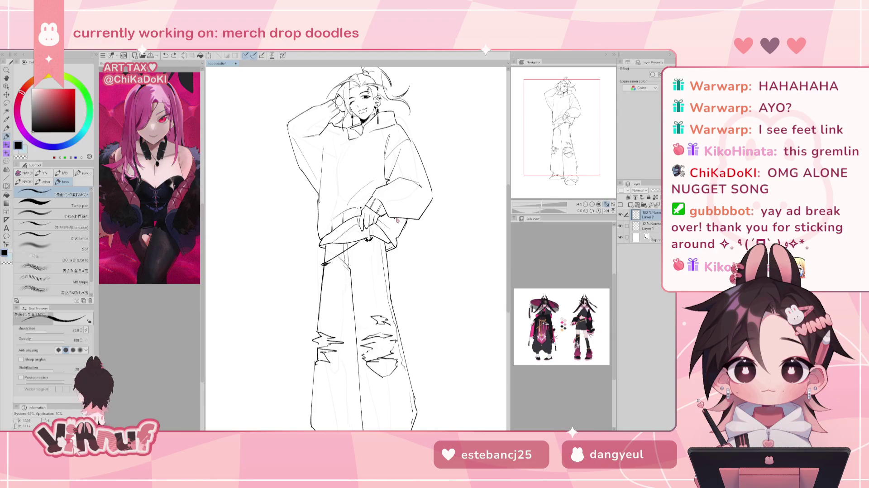
drag(376, 240, 376, 335)
key(ctrl+z)
mouse_move(376, 240)
mouse_down()
mouse_move(375, 334)
mouse_move(377, 306)
mouse_up()
key(ctrl+z)
Undo the trial jeans line and switch to the browser showing the Twitch clip
key(ctrl+z)
key(ctrl+z)
drag(377, 239, 377, 310)
key(ctrl+z)
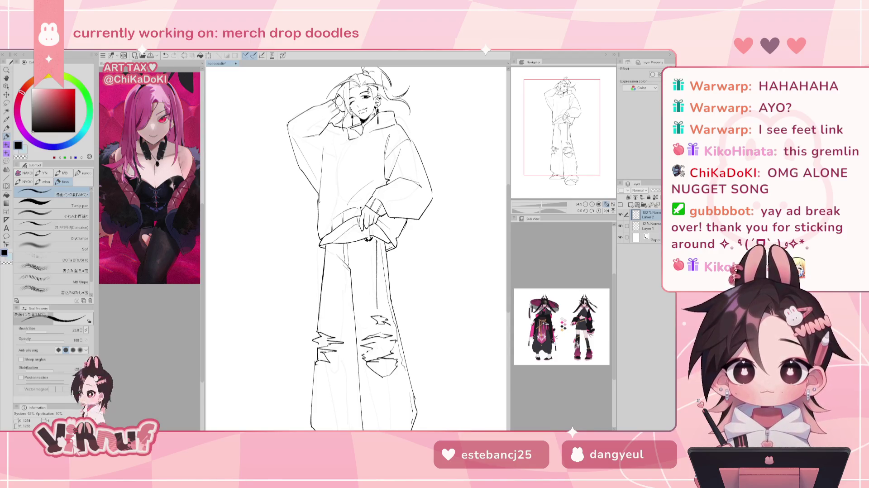
key(ctrl+z)
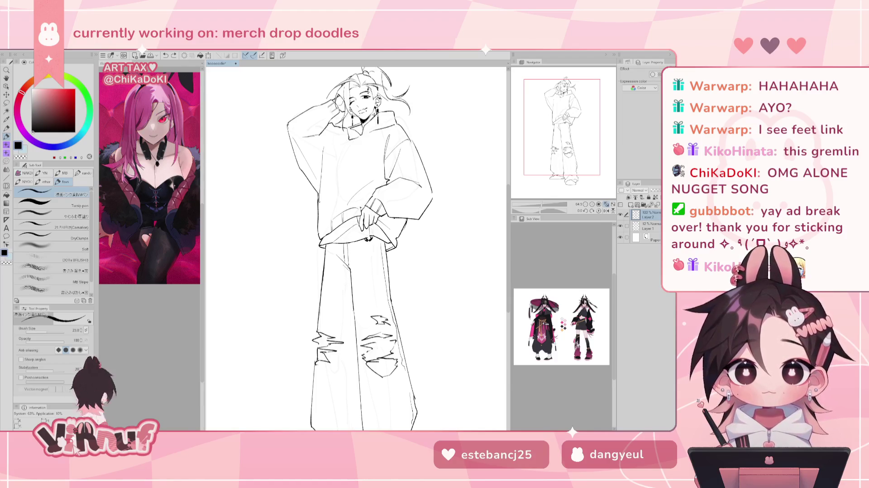
key(alt+Tab)
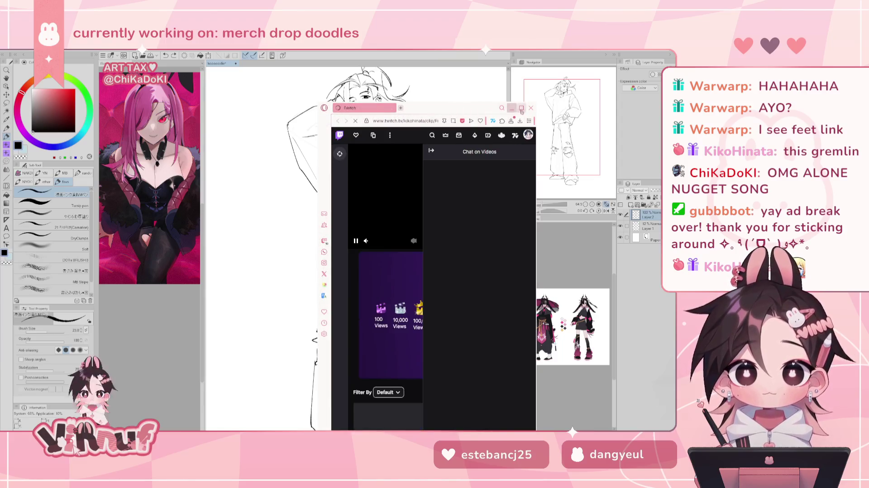
Maximize the browser and play the Twitch cat clip 'He likes feet... OWWW'
double_click(388, 113)
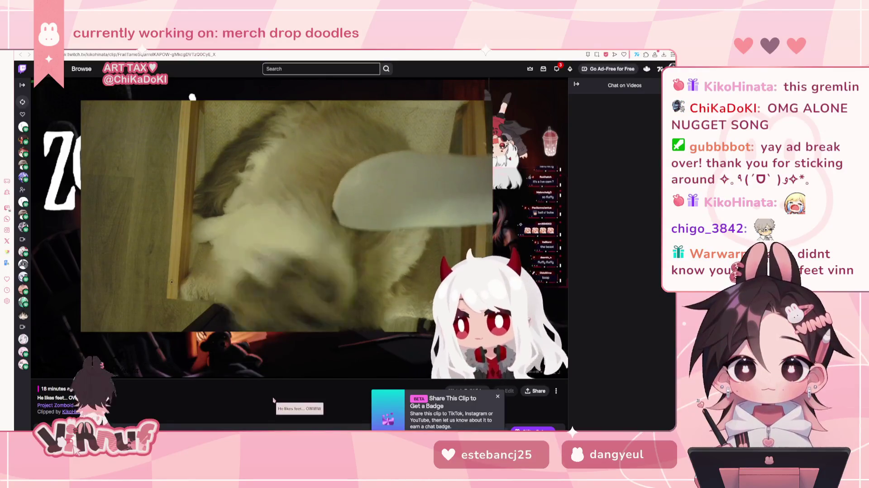
mouse_move(49, 370)
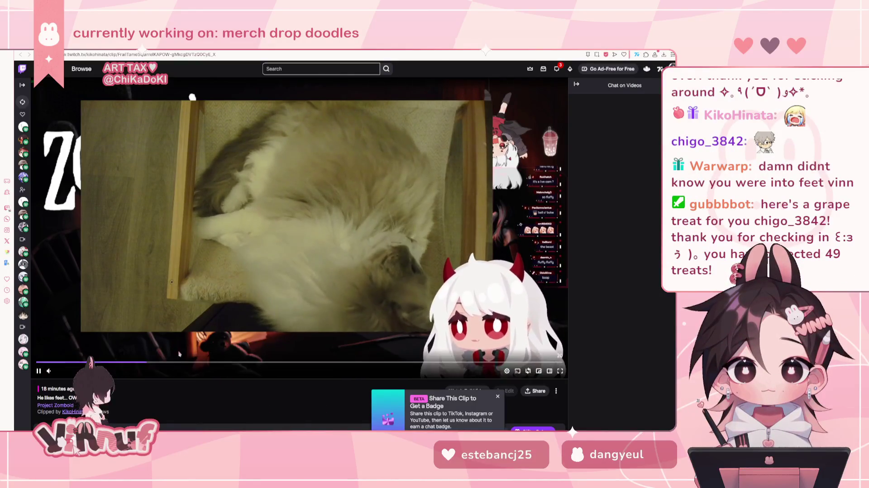
scroll(60, 372, down, 5)
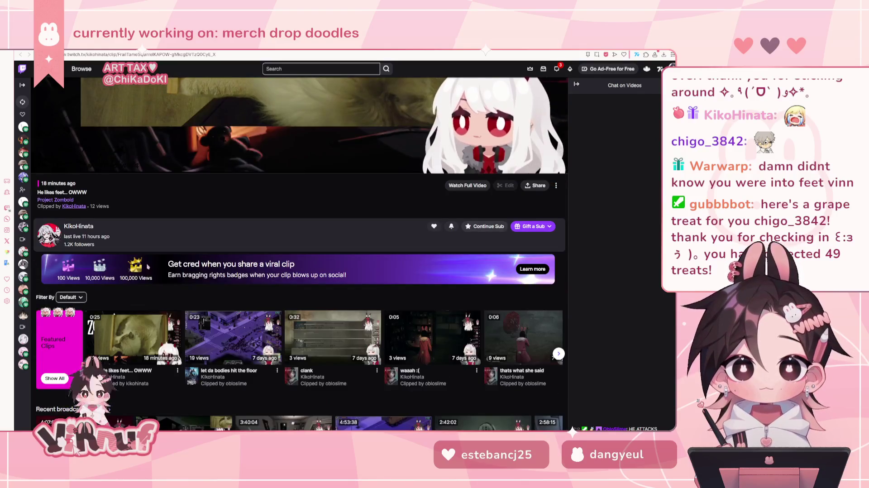
scroll(59, 372, up, 5)
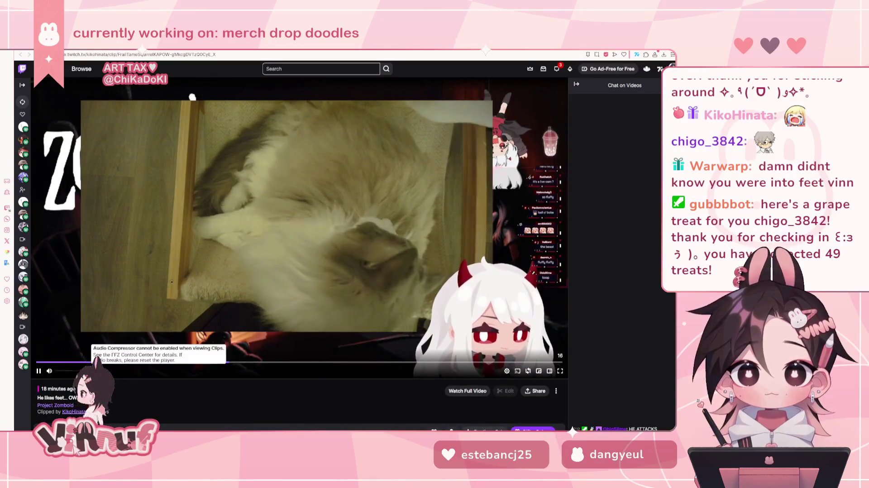
drag(38, 387, 109, 413)
click(171, 403)
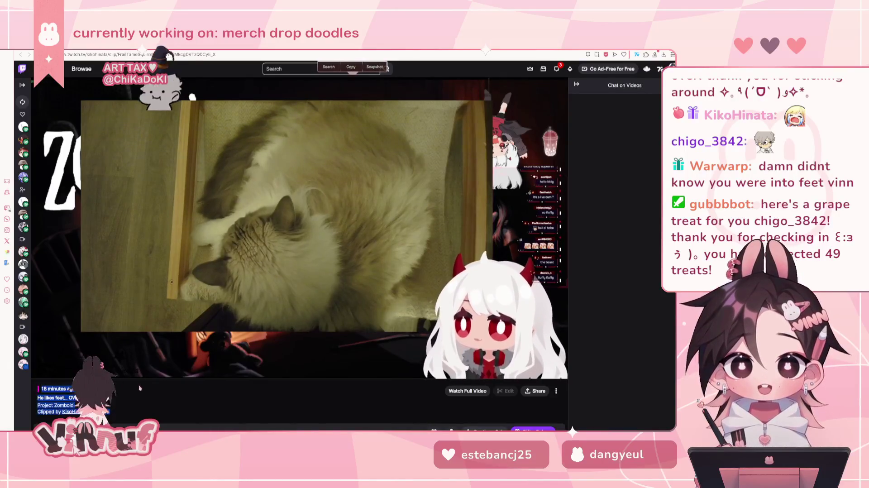